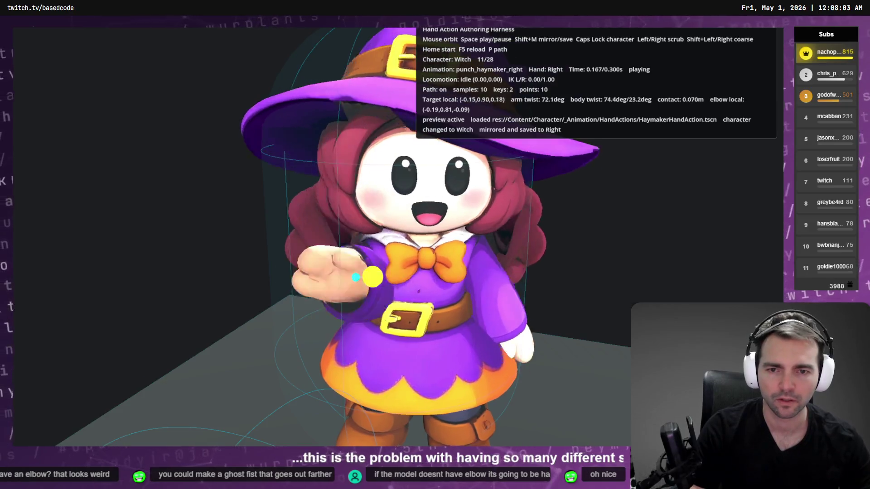
Step: Preview the haymaker on the Mummy and Cyclops, stepping the Cyclops swing, then move to the Vampire
key("Caps_Lock")
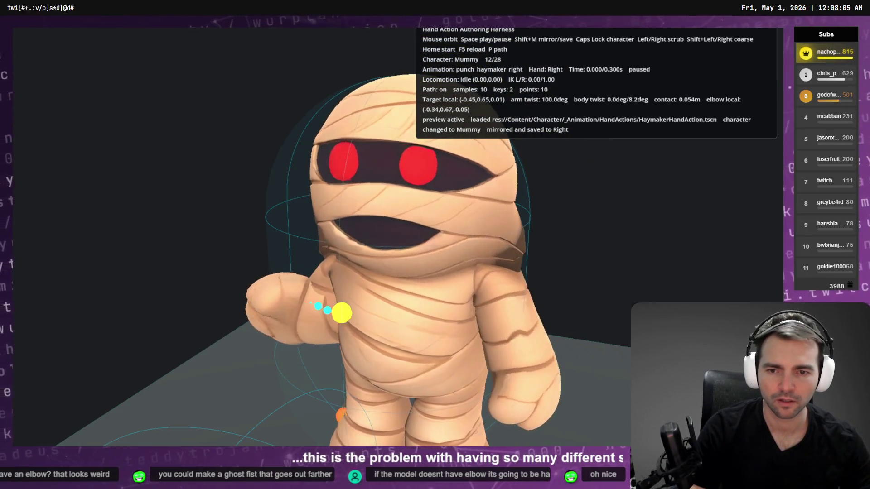
key("space")
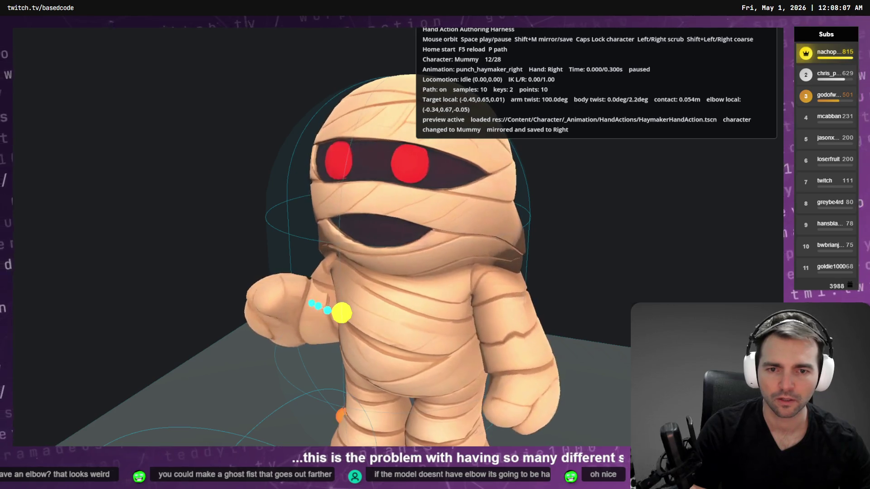
key("Caps_Lock")
key("space")
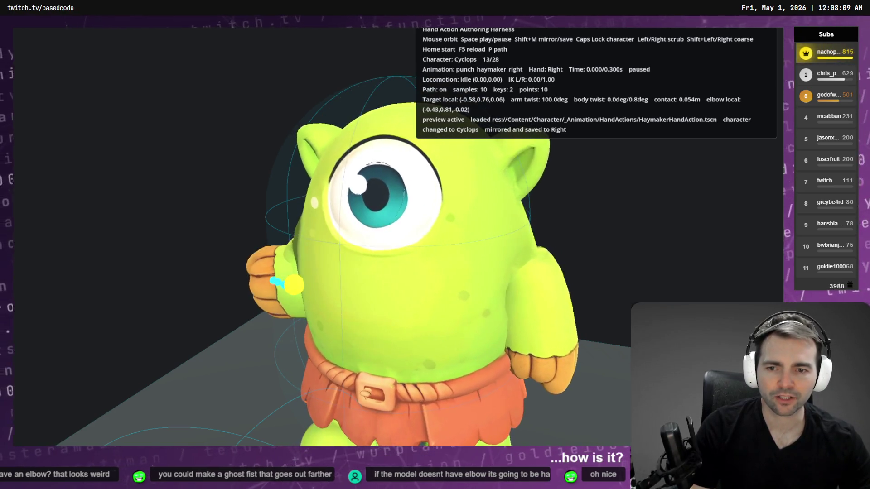
key("space")
key("space")
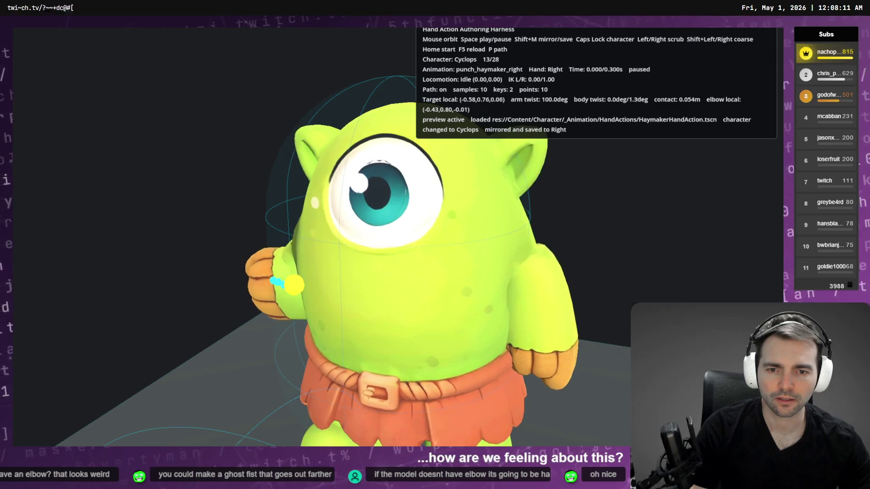
key("space")
key("space")
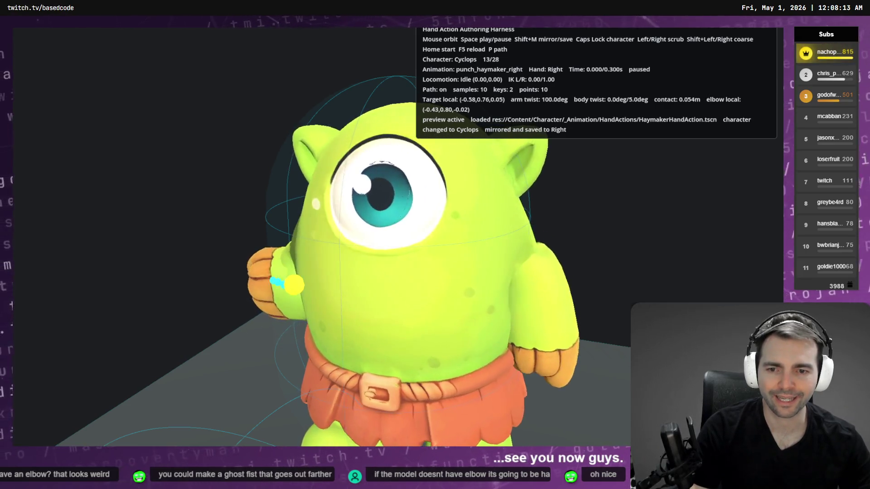
key("Caps_Lock")
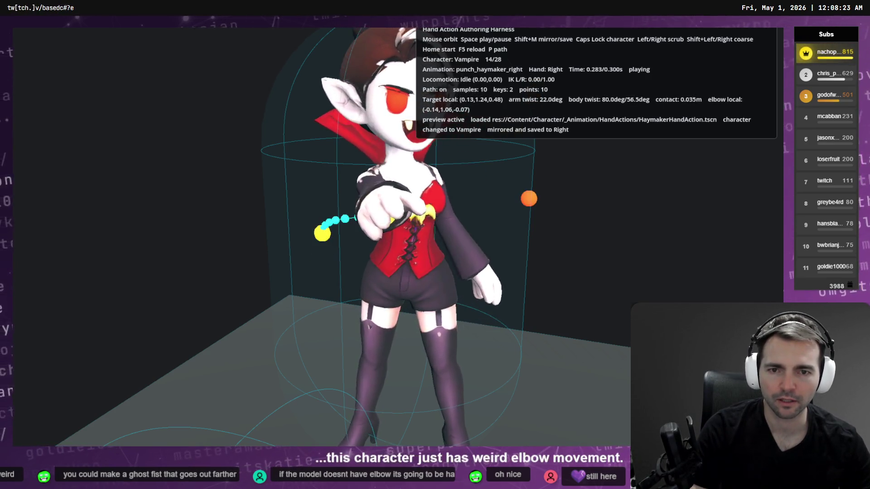
Step: Replay the Newlyweds groom's haymaker from the start several times, then advance to the Worm
key("Caps_Lock")
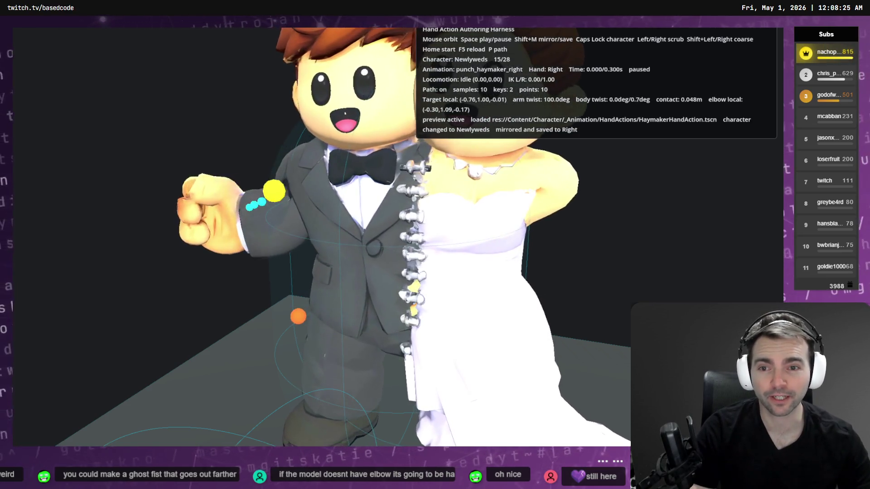
key("space")
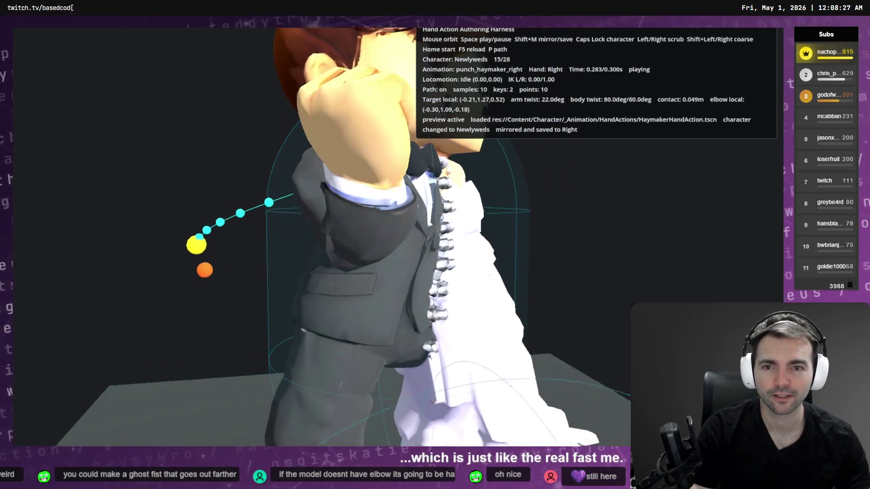
key("Home")
key("space")
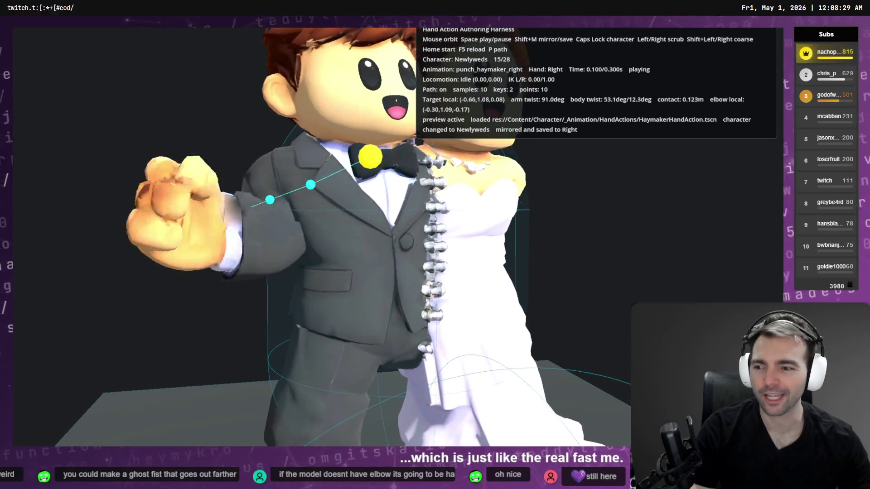
key("Home")
key("space")
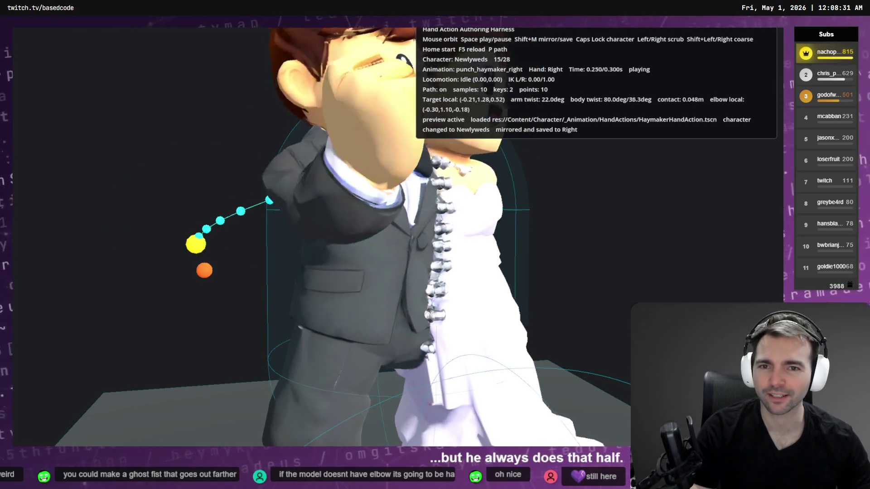
key("Home")
key("space")
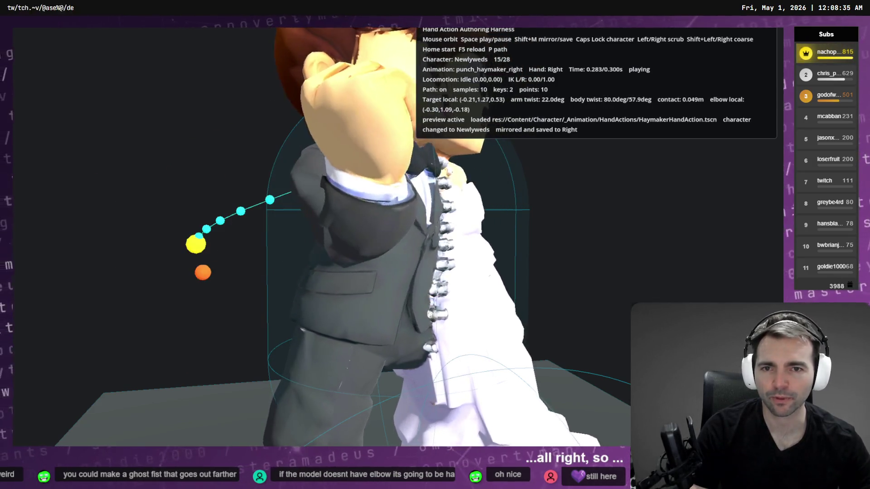
key("Caps_Lock")
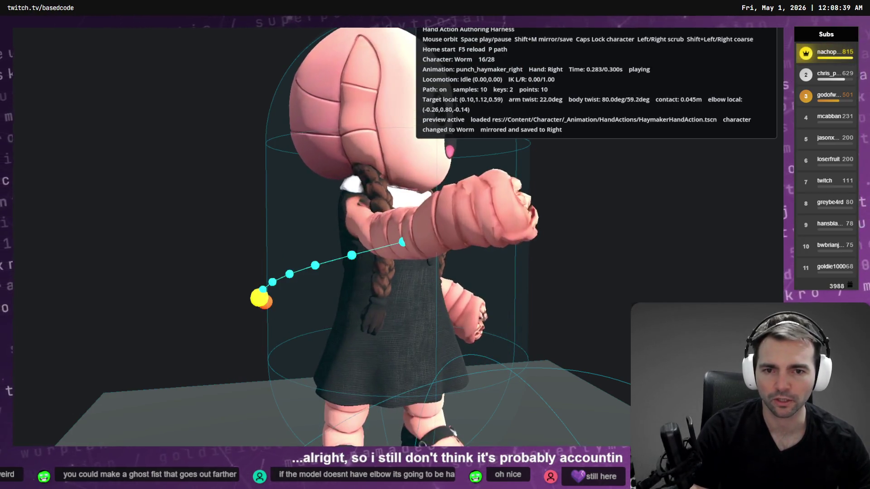
Step: Play the haymaker punch on the Yeti, then switch to Alice
key("Caps_Lock")
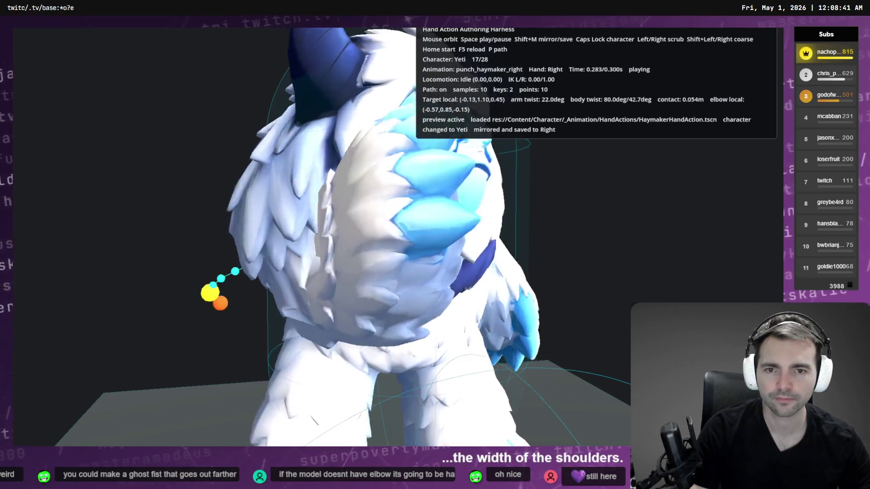
key("space")
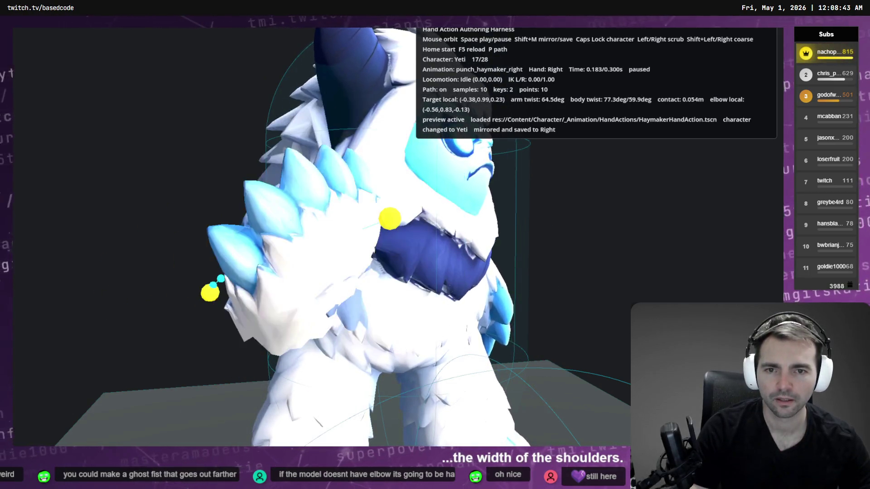
key("space")
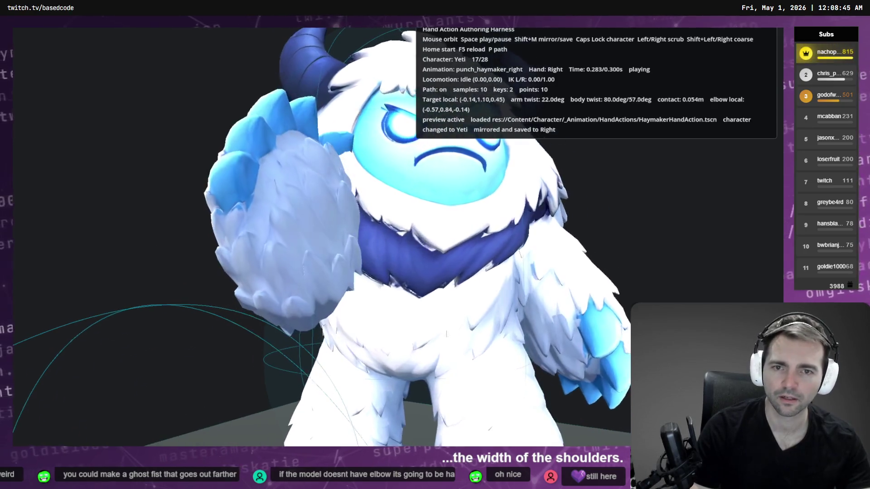
key("space")
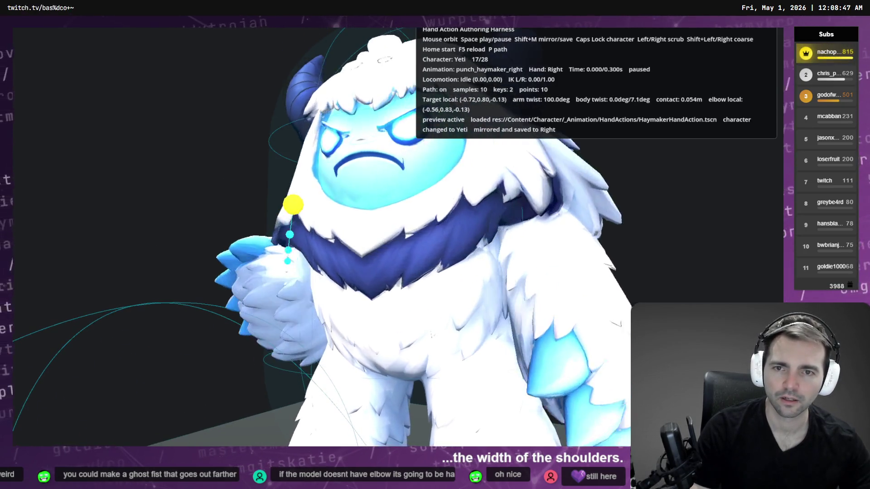
key("Caps_Lock")
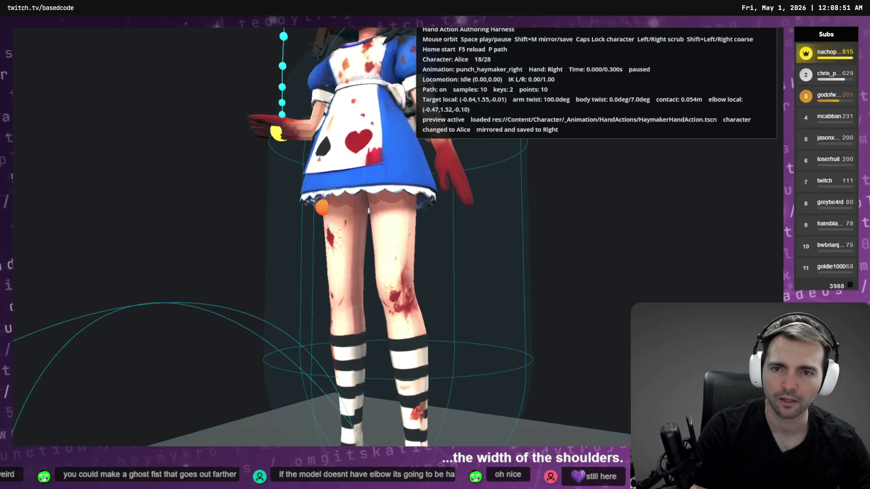
Step: Preview the Poultergeist's punch from above, stepping it back, then advance past the Skeleton
key("Caps_Lock")
key("space")
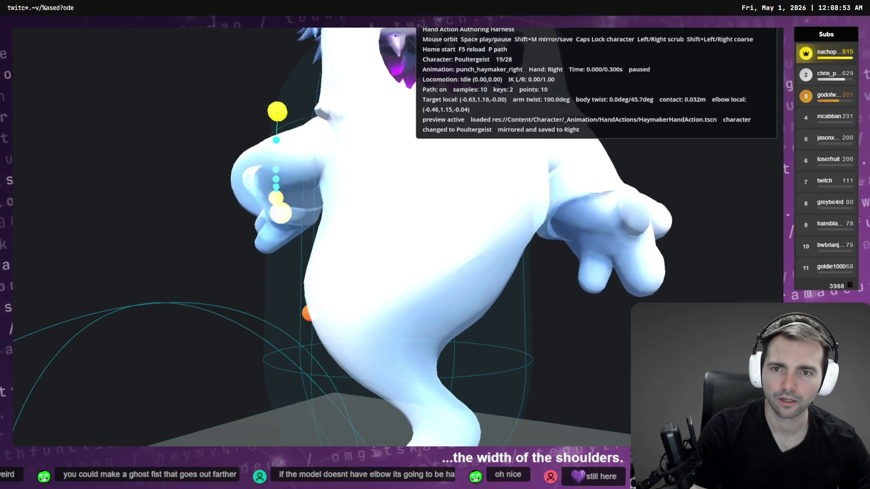
key("space")
left_click_drag(434, 226, 439, 308)
key("Left")
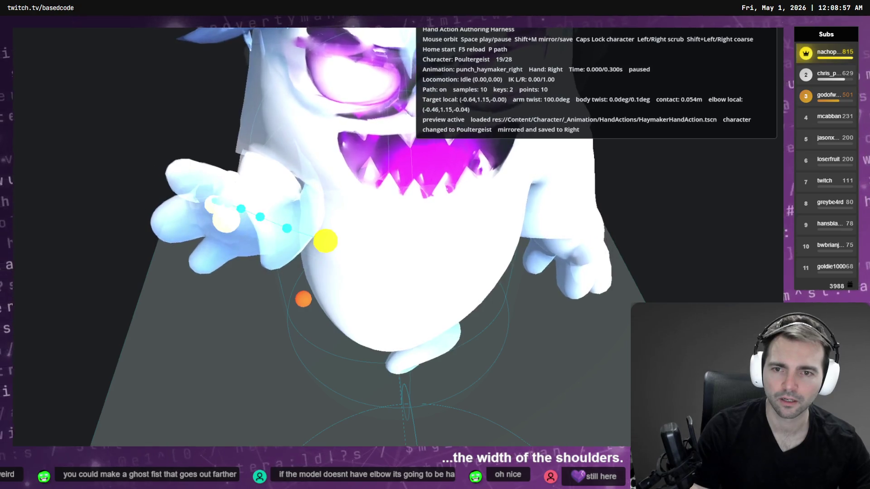
key("space")
key("space")
key("space")
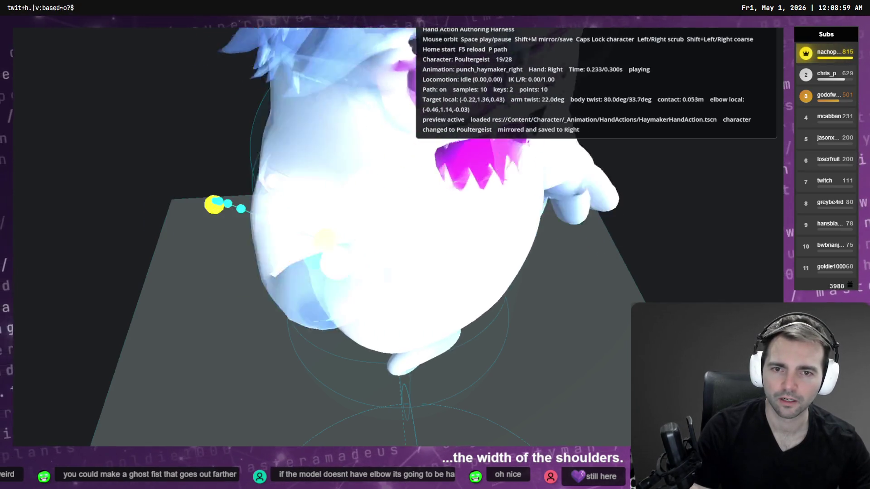
key("Caps_Lock")
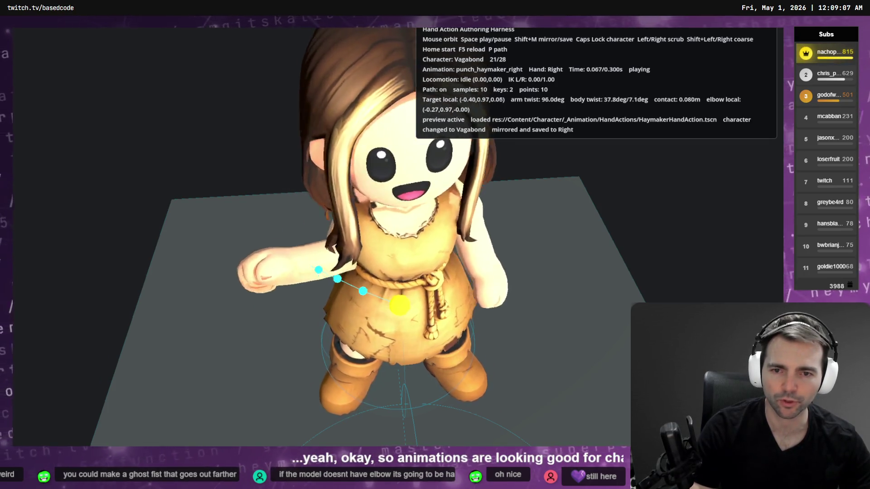
Step: Restart the Priest's punch, cycle through Artist and Fruitseller, and play the Knight's haymaker
key("Home")
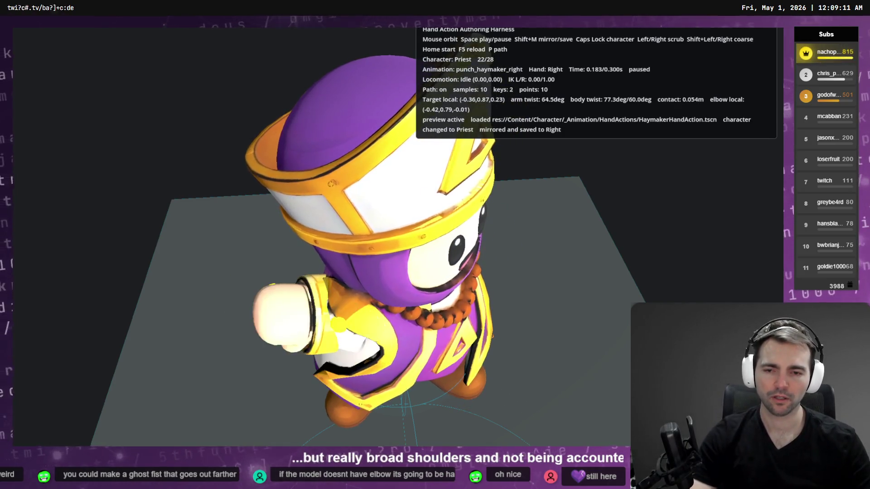
key("Caps_Lock")
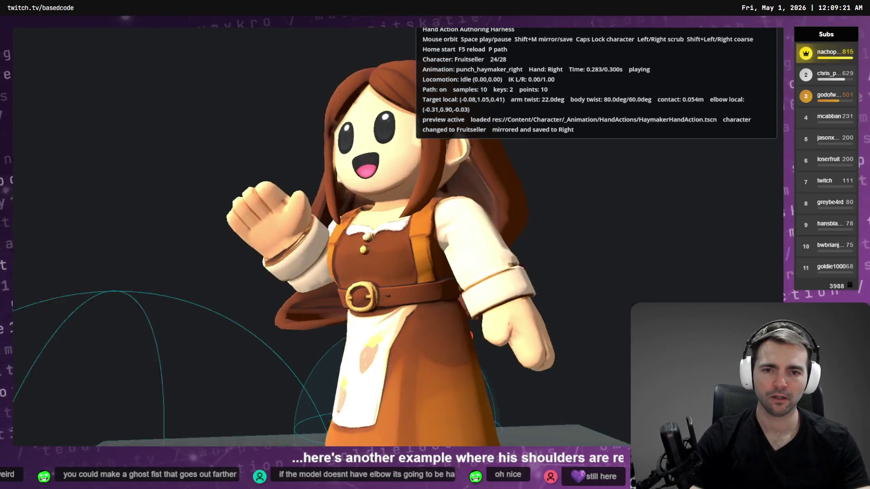
key("space")
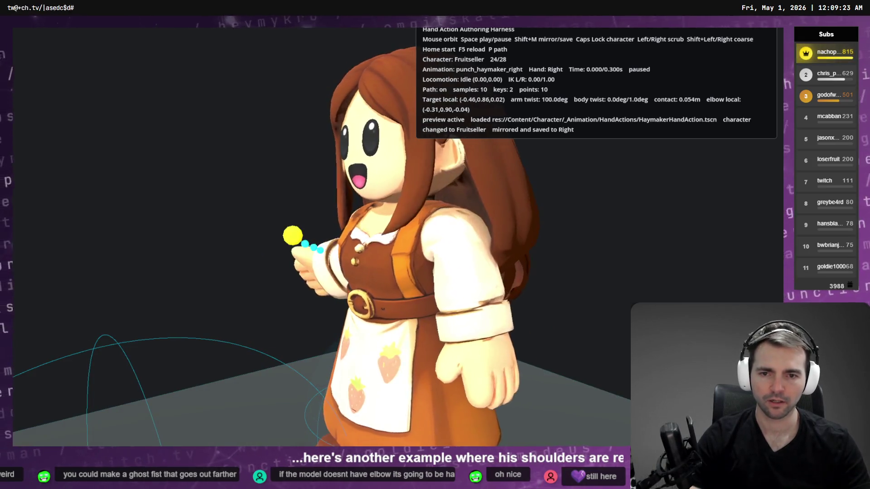
key("space")
key("Caps_Lock")
key("space")
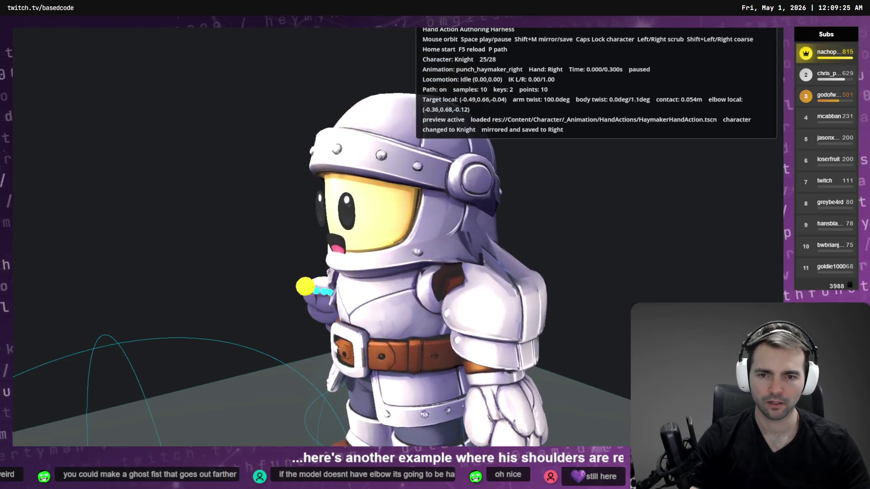
key("space")
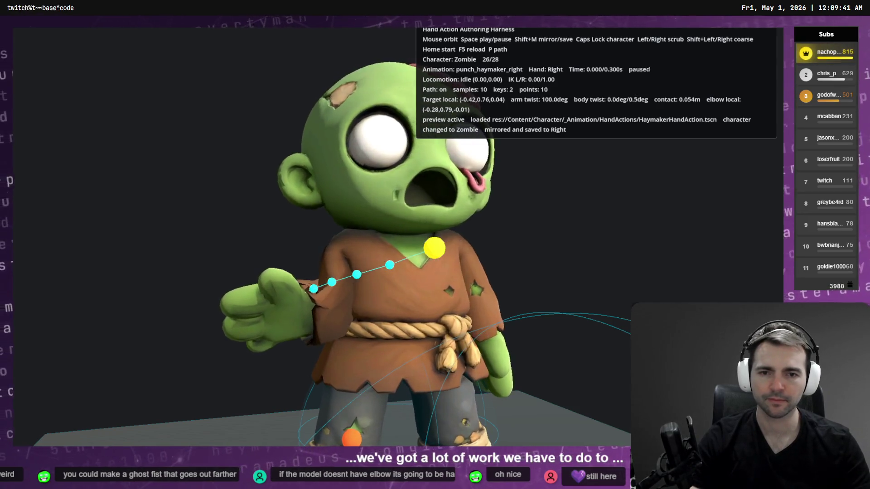
Step: Play, rewind and replay the haymaker punch on the Barkeeper
key("Caps_Lock")
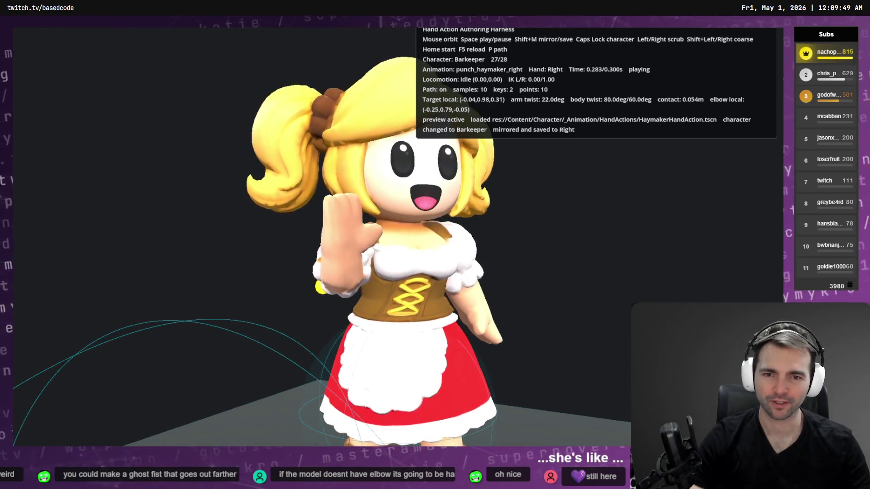
key("space")
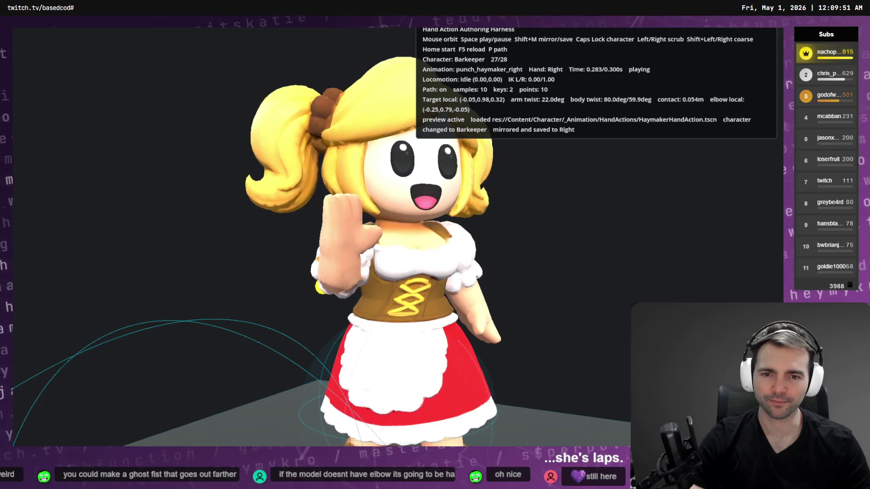
key("Left")
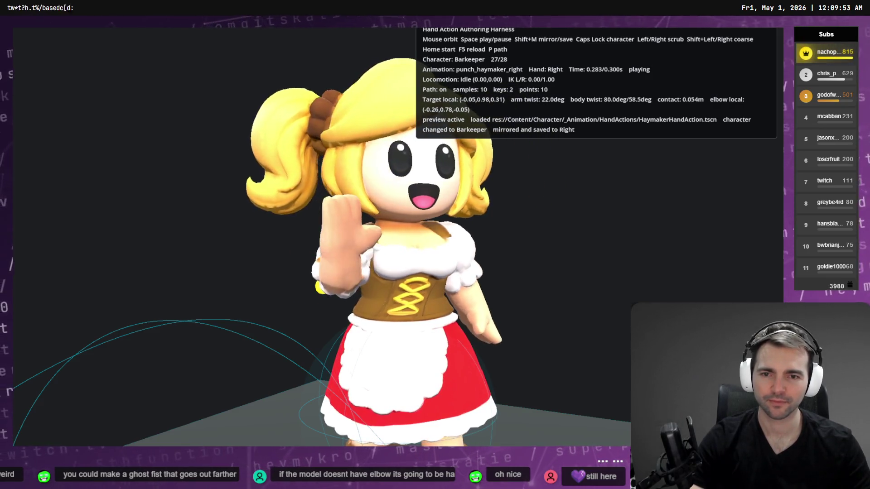
key("space")
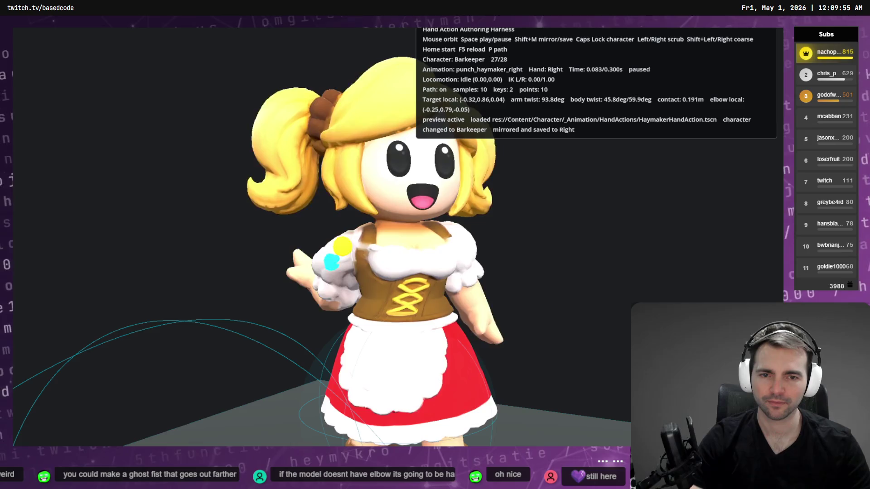
key("space")
Step: Play the Butcher's haymaker and orbit fully around him to inspect it
key("Caps_Lock")
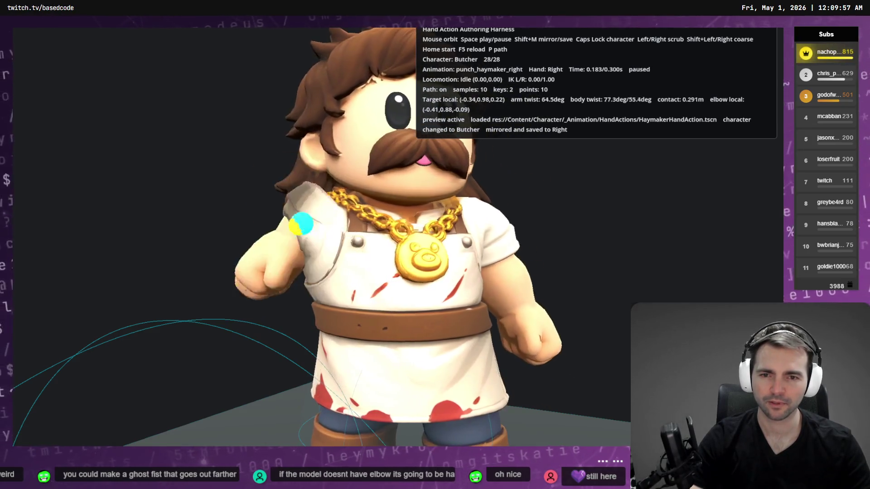
key("space")
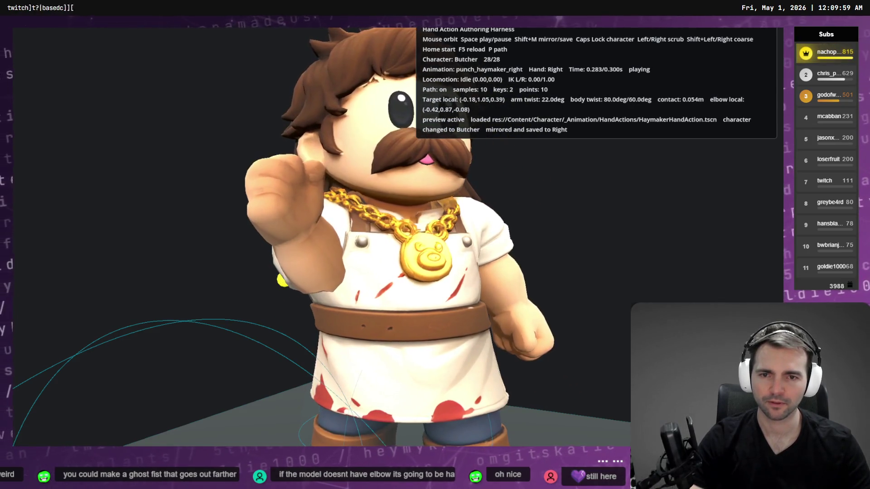
mouse_move(318, 226)
left_mouse_down()
mouse_move(588, 227)
mouse_move(589, 272)
mouse_move(499, 272)
mouse_move(725, 272)
left_mouse_up()
key("space")
left_click_drag(435, 272, 707, 272)
Step: Preview the punch on the Blacksmith from the side, reset it, then view the Farmer
key("Caps_Lock")
key("space")
left_click_drag(435, 272, 589, 272)
key("space")
key("Home")
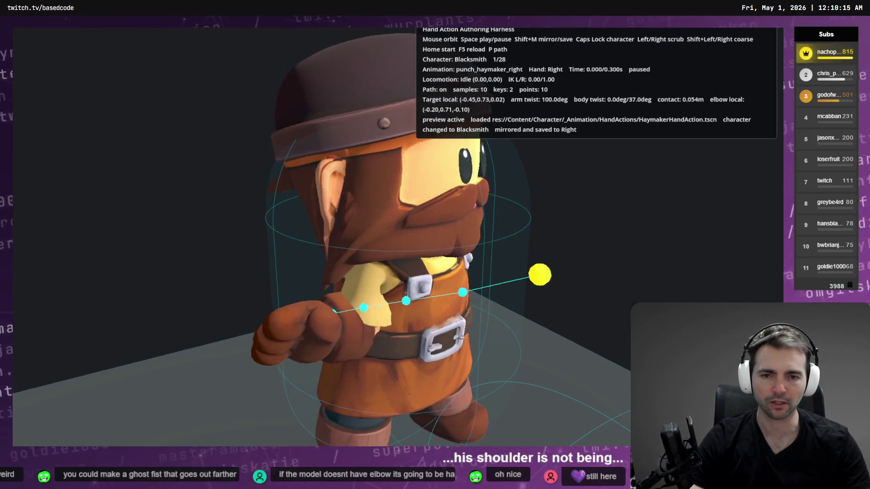
key("Caps_Lock")
mouse_move(317, 227)
left_mouse_down()
mouse_move(190, 227)
mouse_move(315, 226)
left_mouse_up()
Step: Play and replay the Lamplighter's haymaker from a front view, then return to the Godot editor
key("Caps_Lock")
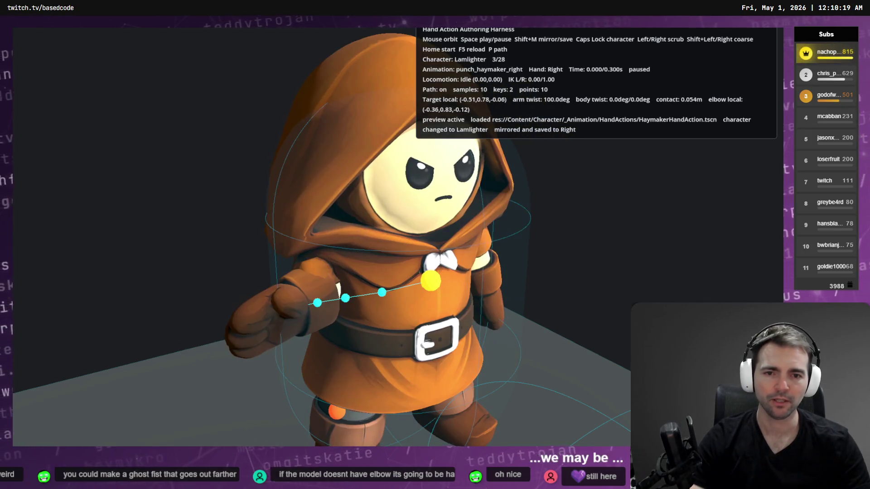
key("space")
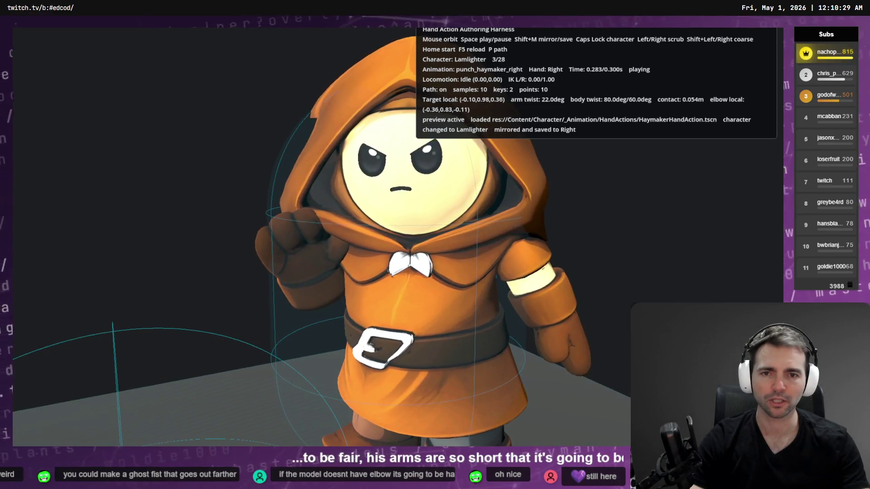
key("Home")
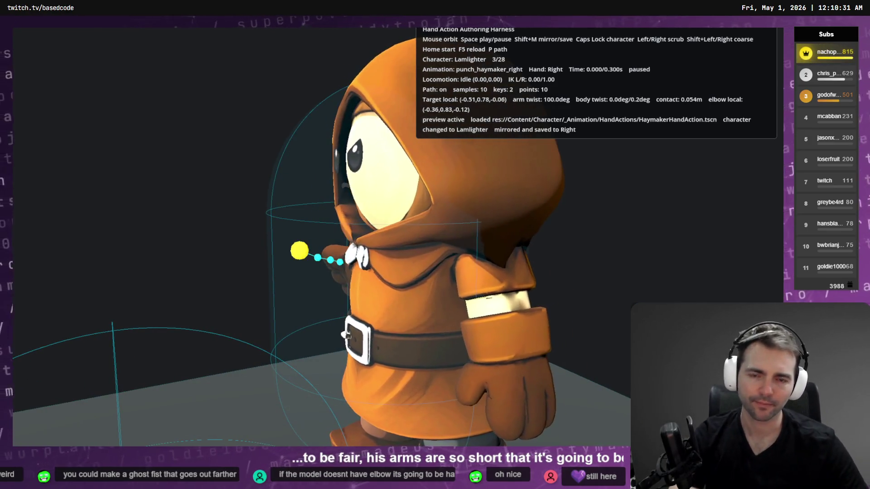
key("space")
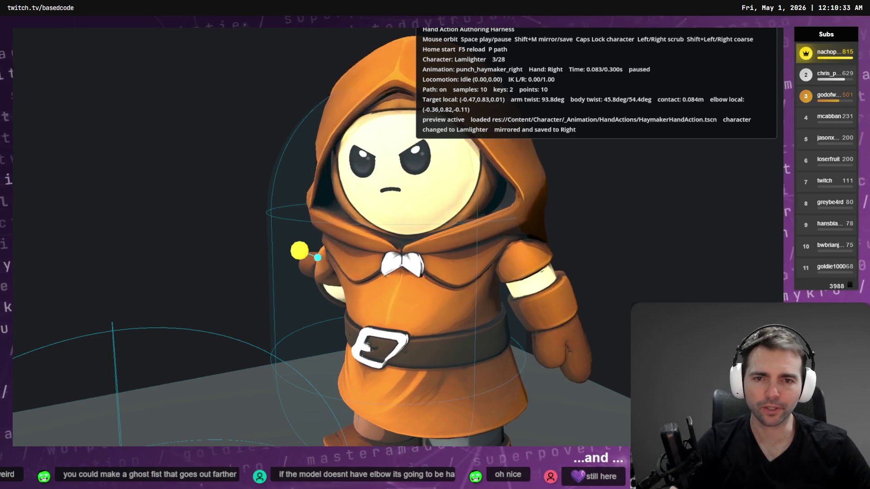
key("space")
key("Home")
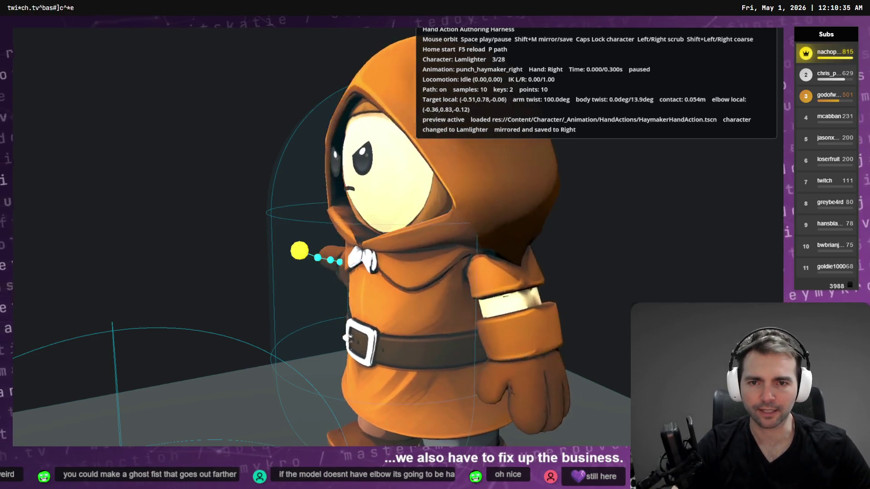
mouse_move(435, 245)
left_mouse_down()
mouse_move(390, 244)
mouse_move(390, 317)
mouse_move(385, 254)
left_mouse_up()
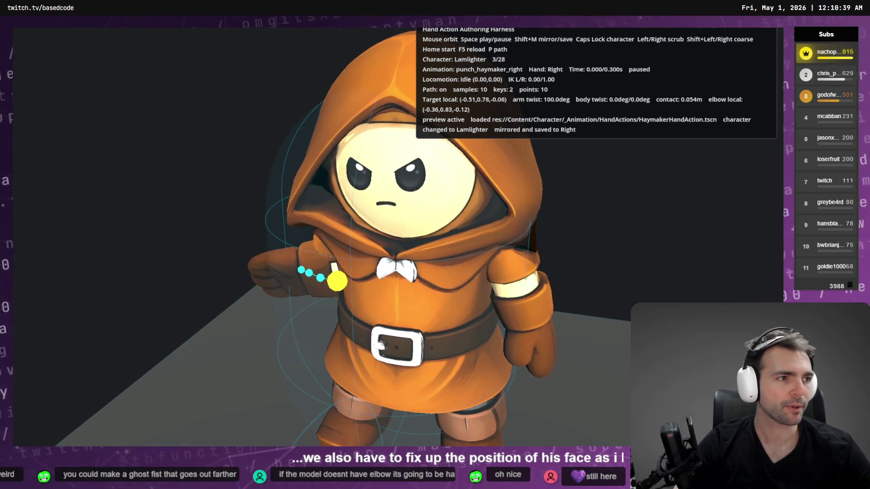
key("alt+Tab")
Step: Reload the externally changed files and open NightWatchmenCharacter.tscn via the FileSystem filter
left_click(399, 278)
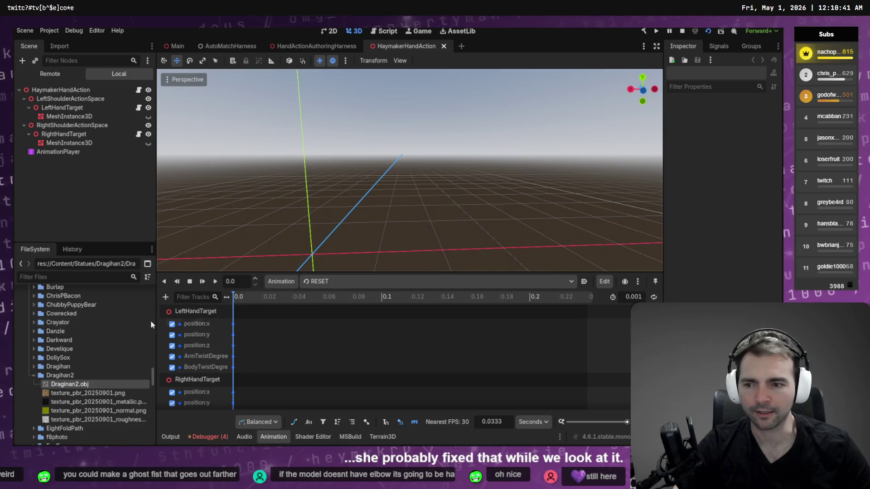
type("lAM")
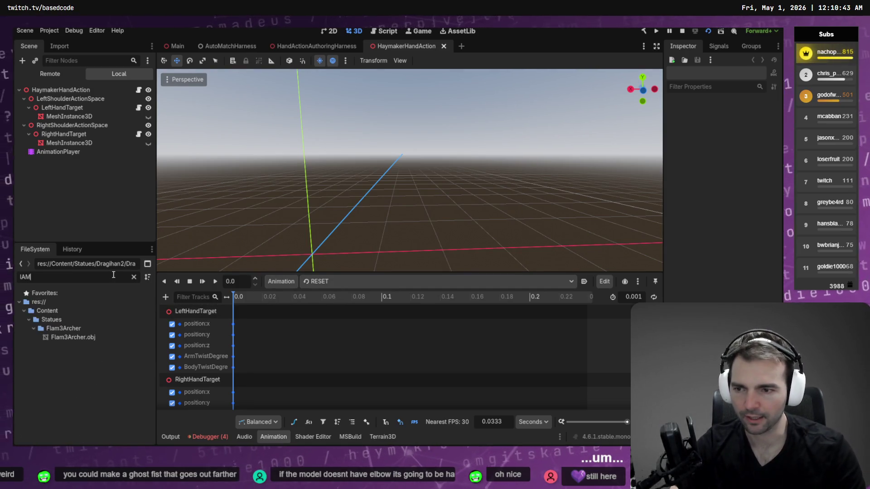
key("BackSpace")
key("BackSpace")
key("BackSpace")
type("NM")
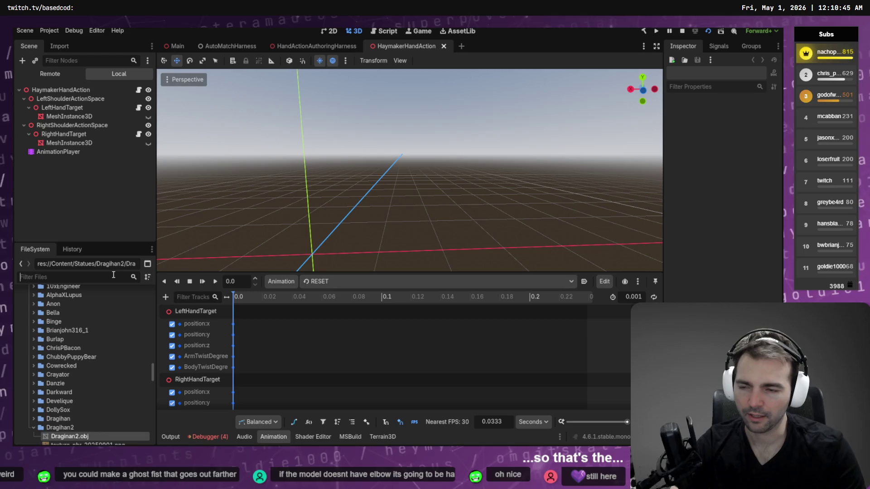
key("BackSpace")
type("ight")
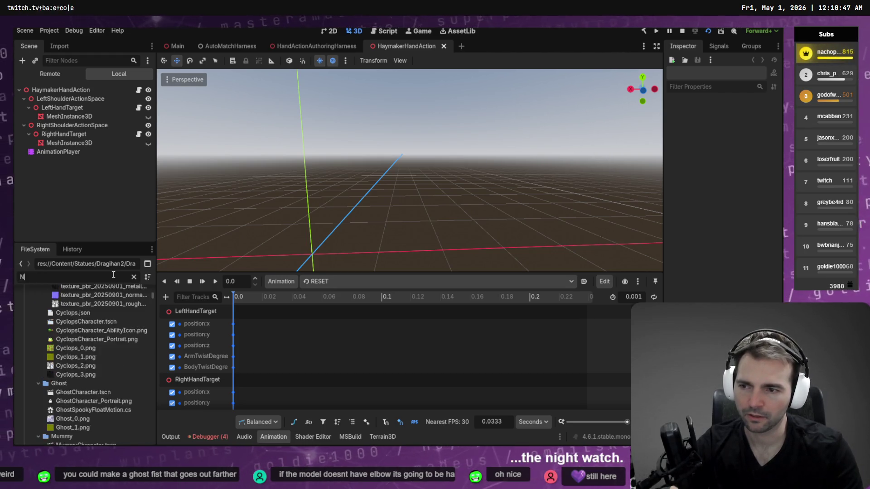
type("Wa")
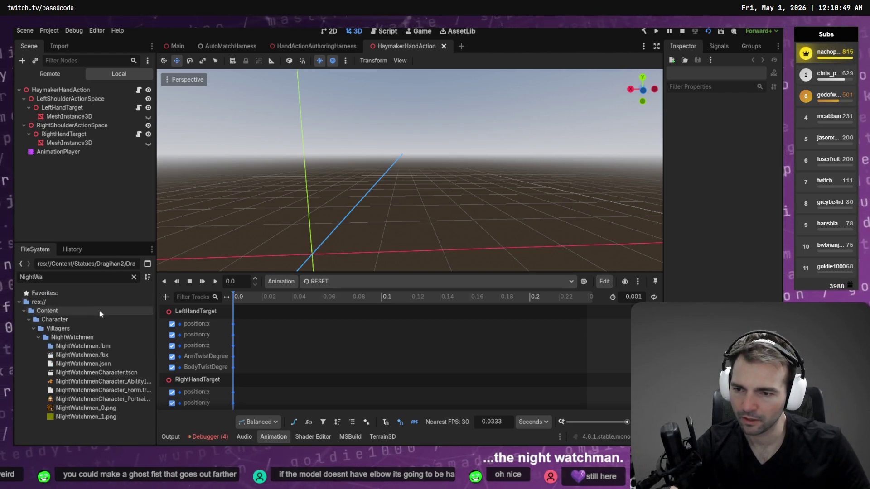
double_click(114, 372)
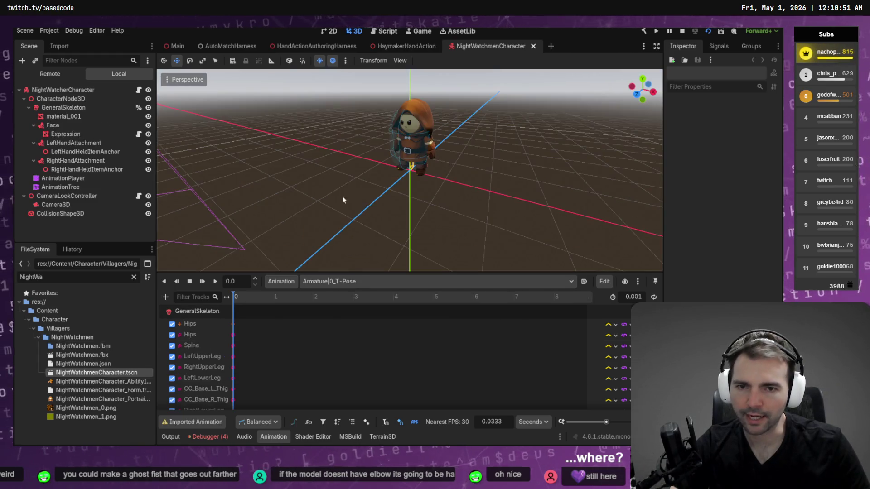
Step: Undo an accidental AnimationPlayer move, then frame and nudge the Expression mesh along its depth axis
left_click_drag(91, 179, 72, 164)
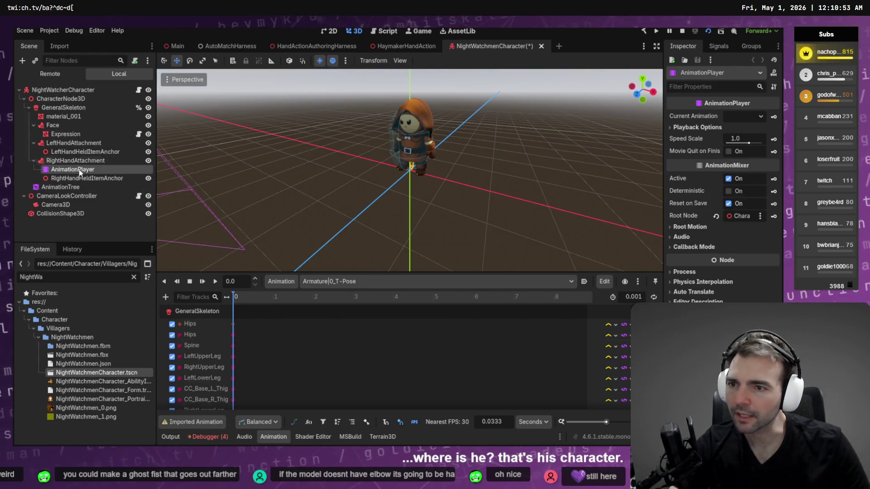
key("ctrl+z")
left_click(66, 134)
key("f")
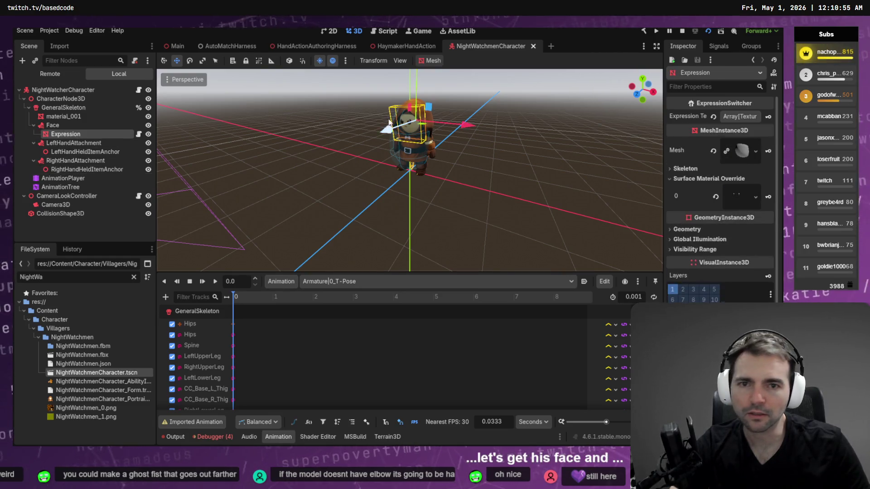
mouse_move(382, 196)
left_mouse_down()
mouse_move(398, 206)
mouse_move(379, 247)
left_mouse_up()
scroll(407, 181, "up", 5)
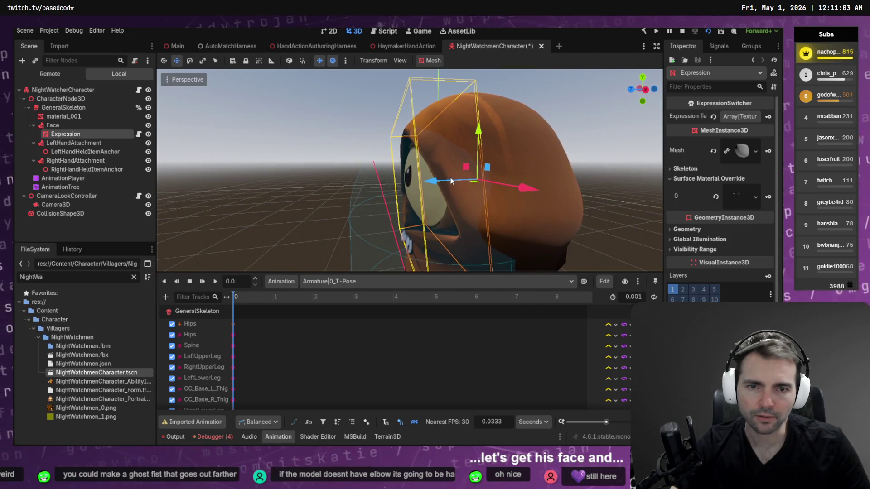
Step: Shift the Expression face mesh about 0.072 units inward and check it from the left side
mouse_move(451, 180)
left_mouse_down()
mouse_move(429, 182)
mouse_move(448, 159)
mouse_move(437, 184)
left_mouse_up()
key("e")
key("w")
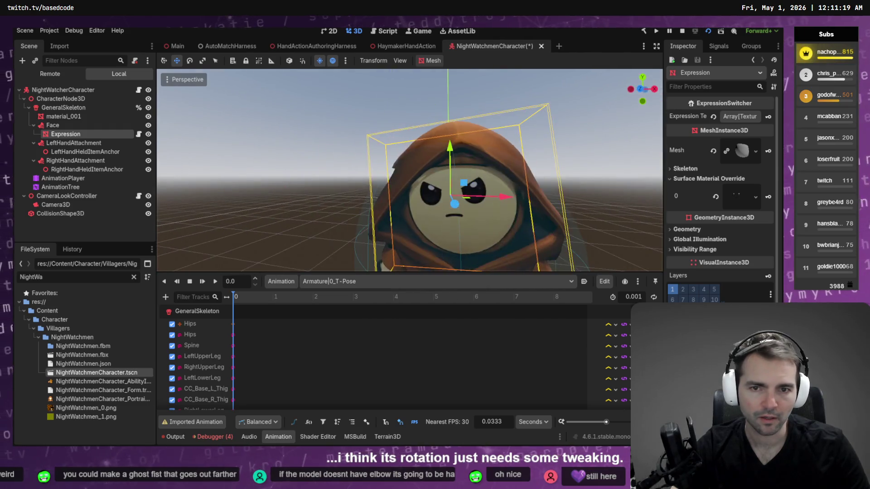
scroll(449, 181, "up", 3)
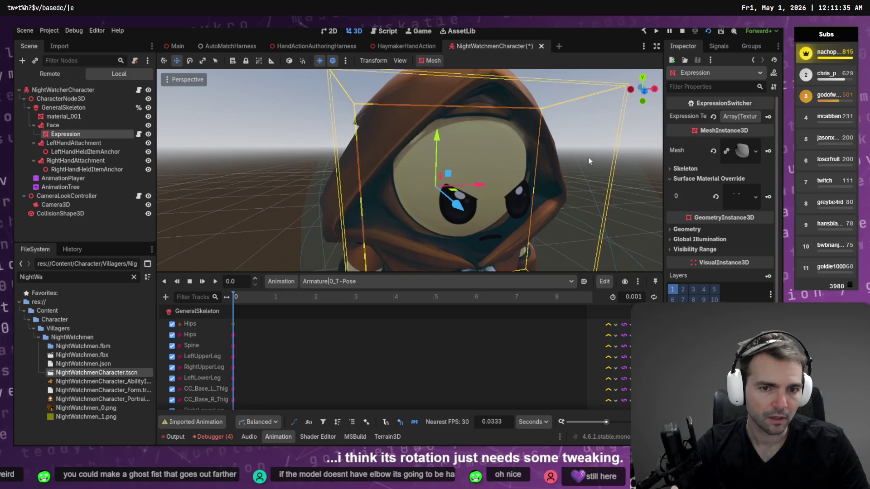
scroll(410, 170, "down", 3)
left_click_drag(642, 90, 576, 89)
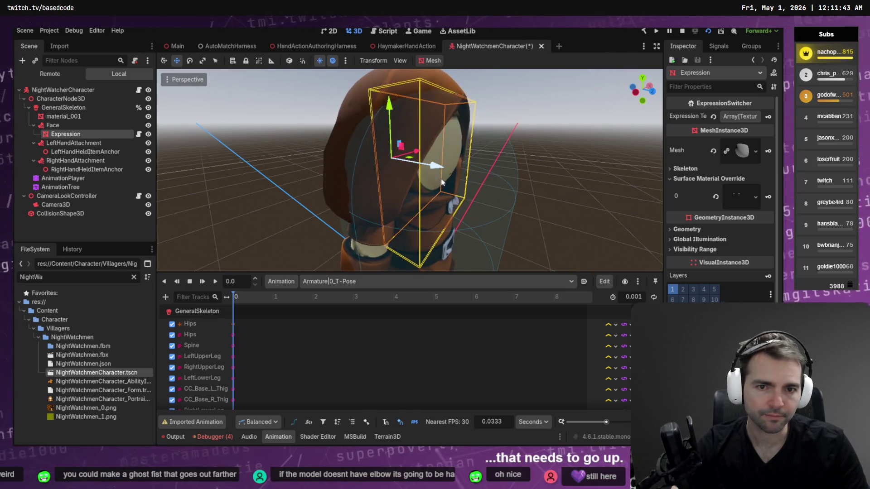
Step: Tilt the Expression mesh about 15 degrees, raise it, then save and close NightWatchmenCharacter
key("e")
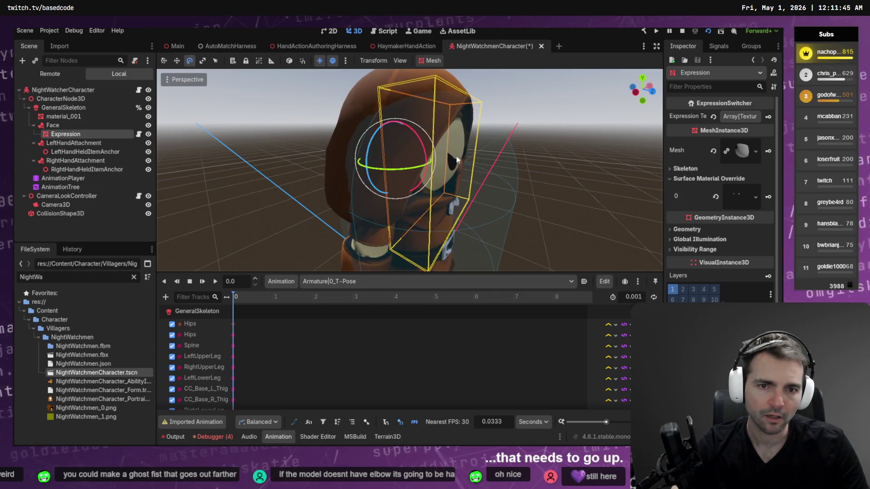
mouse_move(421, 144)
left_mouse_down()
mouse_move(426, 149)
mouse_move(419, 133)
mouse_move(398, 127)
mouse_move(394, 90)
left_mouse_up()
key("w")
mouse_move(408, 172)
left_mouse_down()
mouse_move(367, 173)
mouse_move(447, 146)
left_mouse_up()
key("ctrl+s")
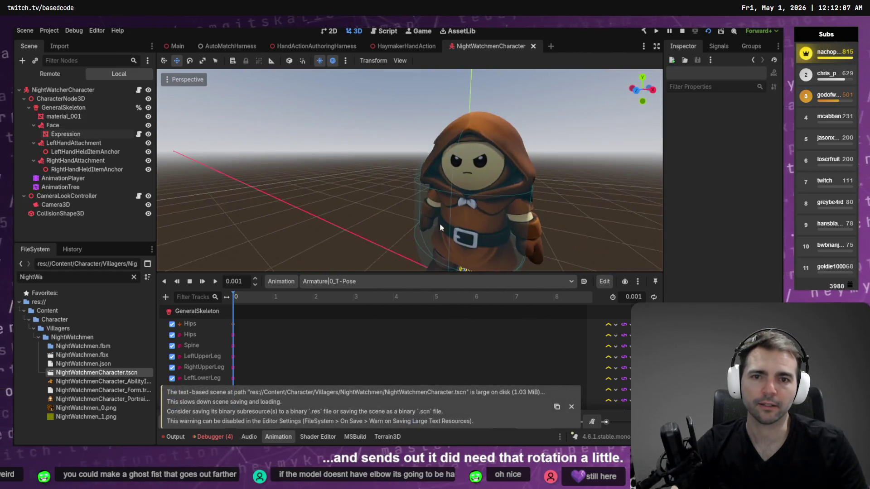
key("ctrl+shift+w")
Step: Replay the haymaker on the Lamplighter from its start pose to check the corrected face
key("alt+Tab")
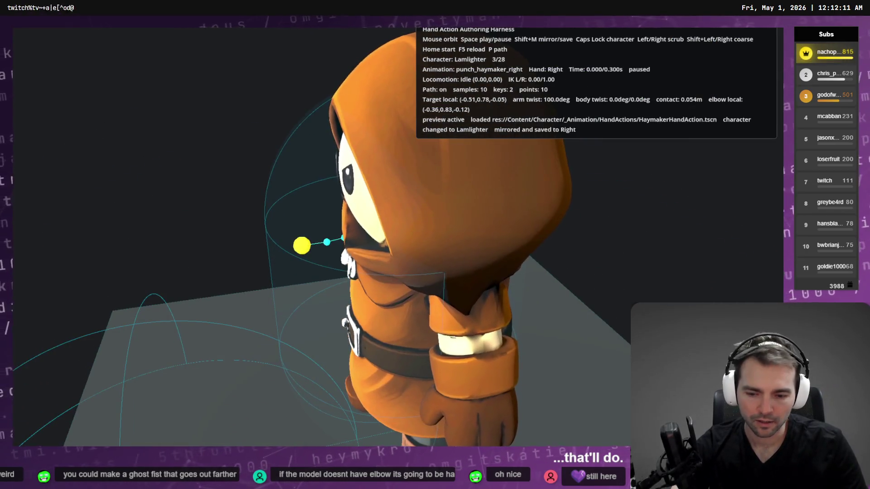
key("space")
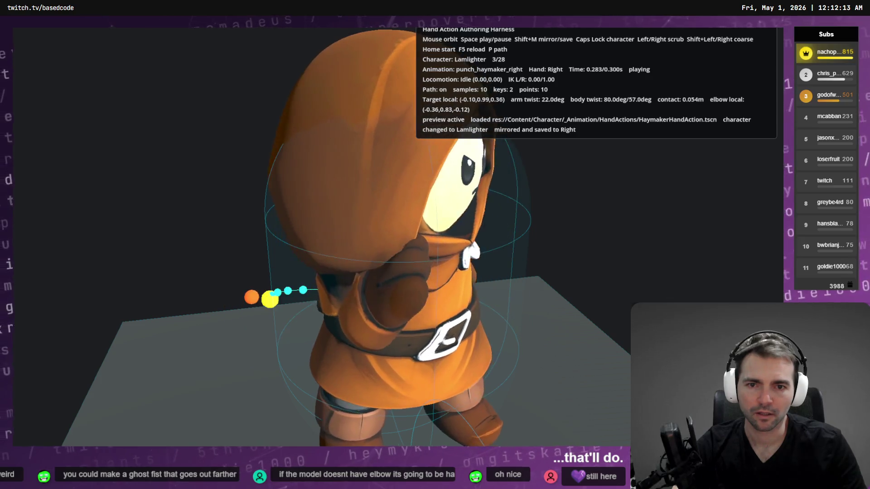
key("space")
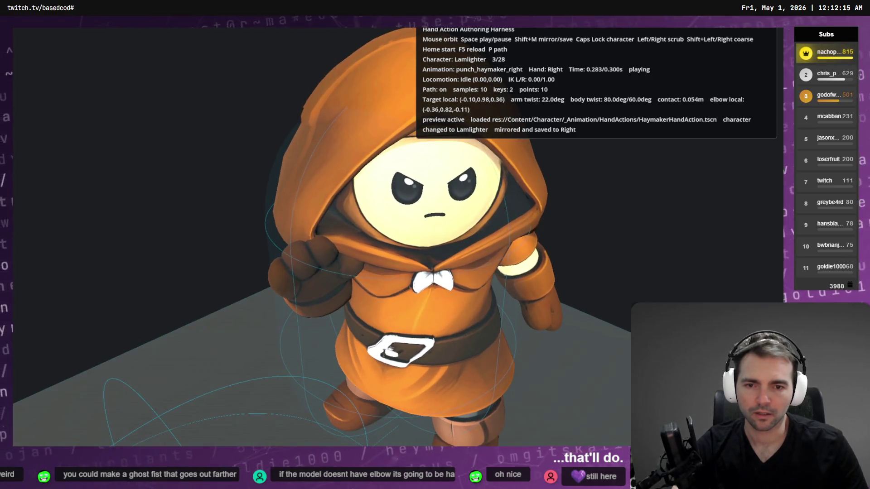
key("Home")
key("space")
key("Home")
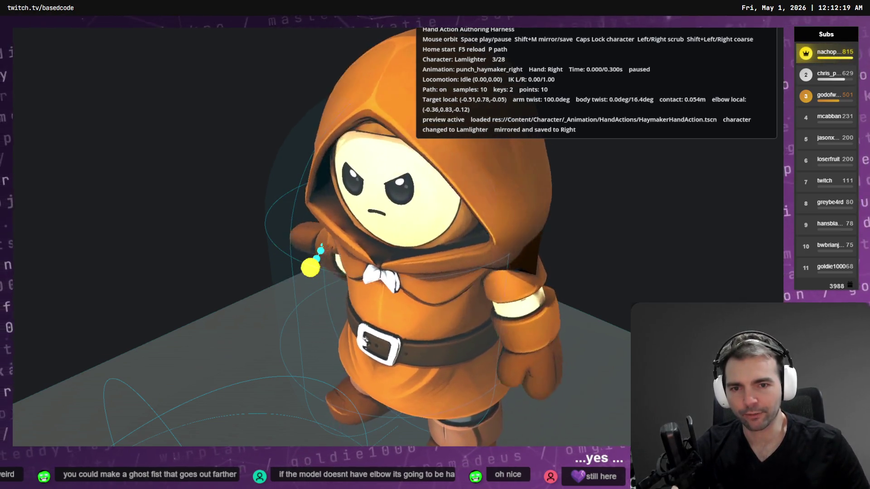
Step: Switch to the Doctor, restart and replay its haymaker, then close the harness
key("space")
key("Caps_Lock")
key("Home")
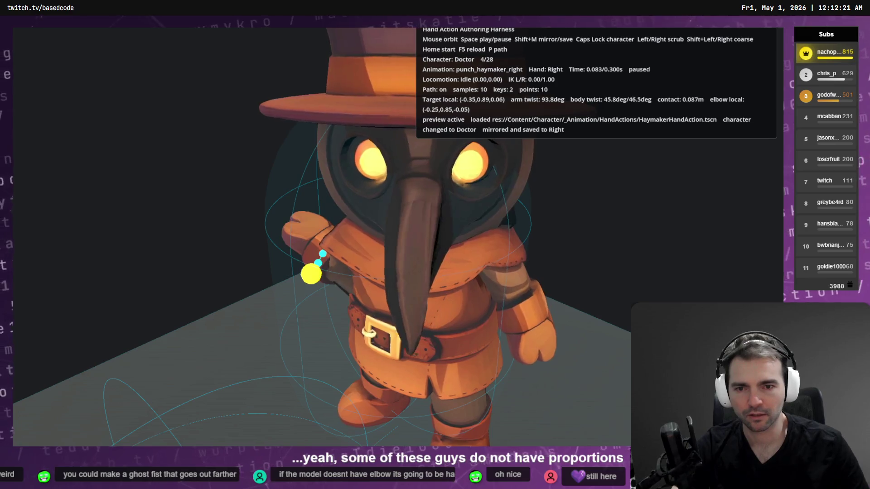
key("space")
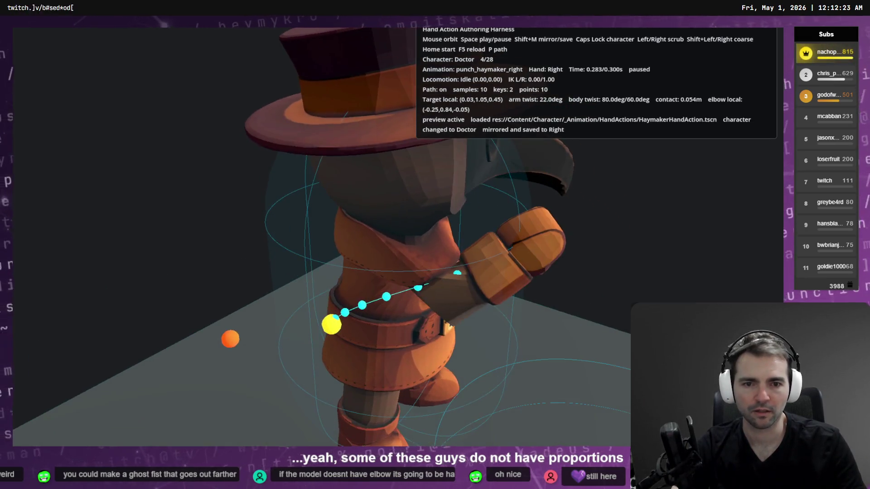
key("Home")
key("space")
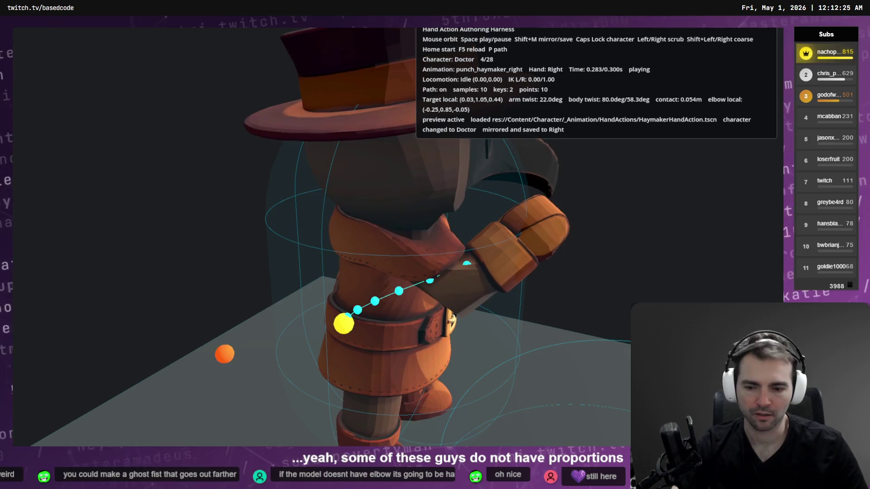
key("Escape")
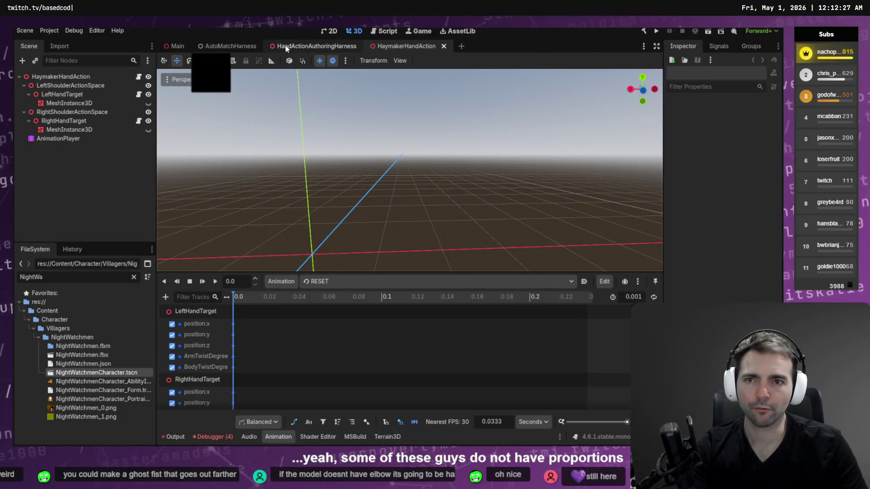
Step: Rerun the HandActionAuthoringHarness scene with F6 and cycle from the Farmer onward to the King
left_click(313, 46)
key("F6")
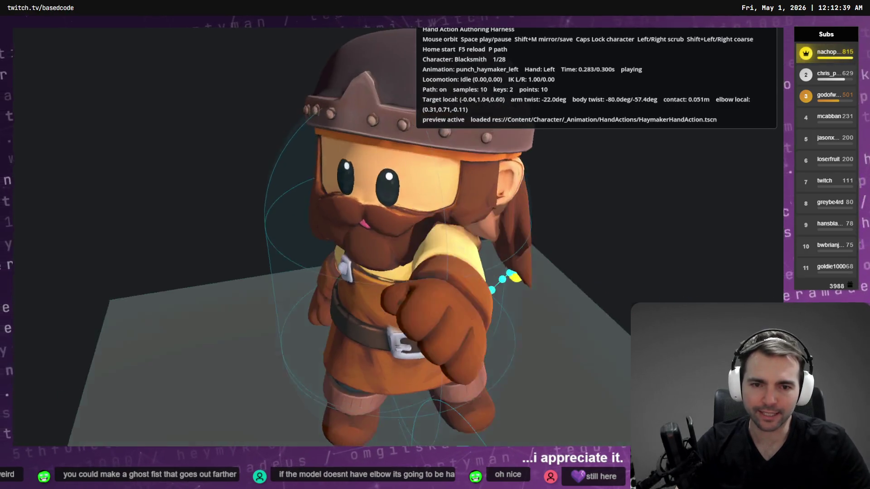
key("Caps_Lock")
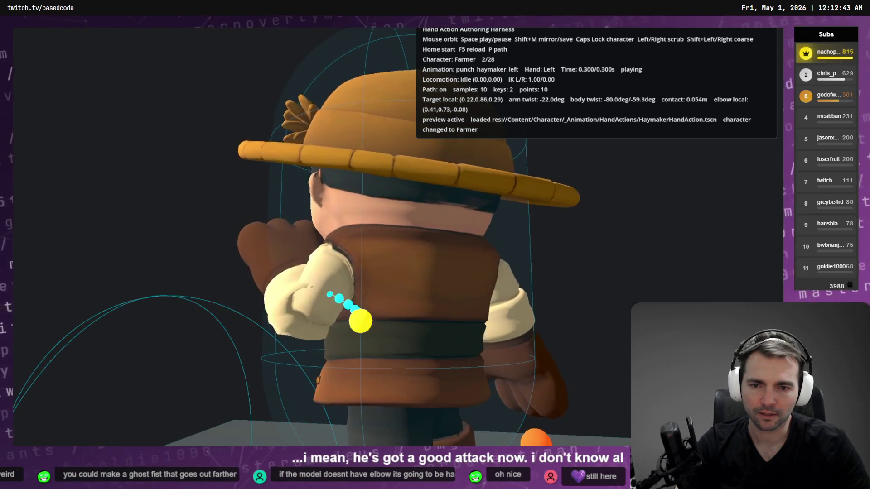
key("Caps_Lock")
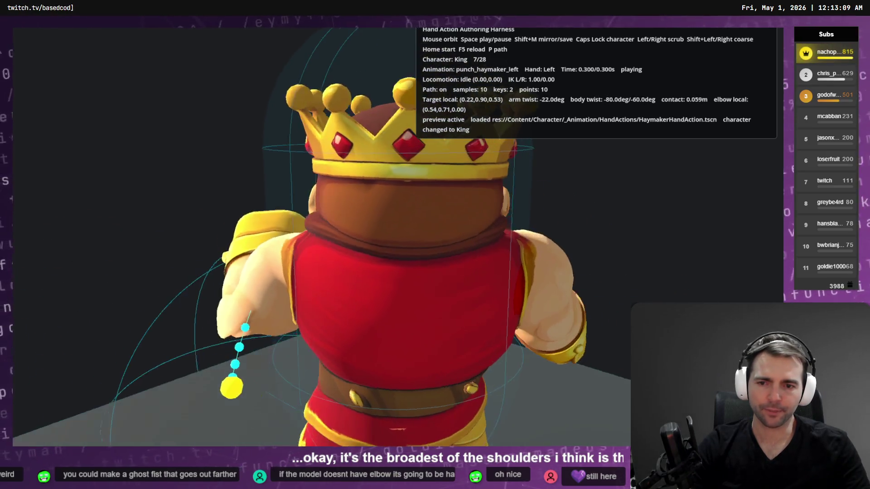
Step: Cycle the left-hand haymaker through Maiden, Mummy, Newlyweds, Worm, Alice, Poultergeist, Skeleton, Artist and Fruitseller, then stop the harness
key("Caps_Lock")
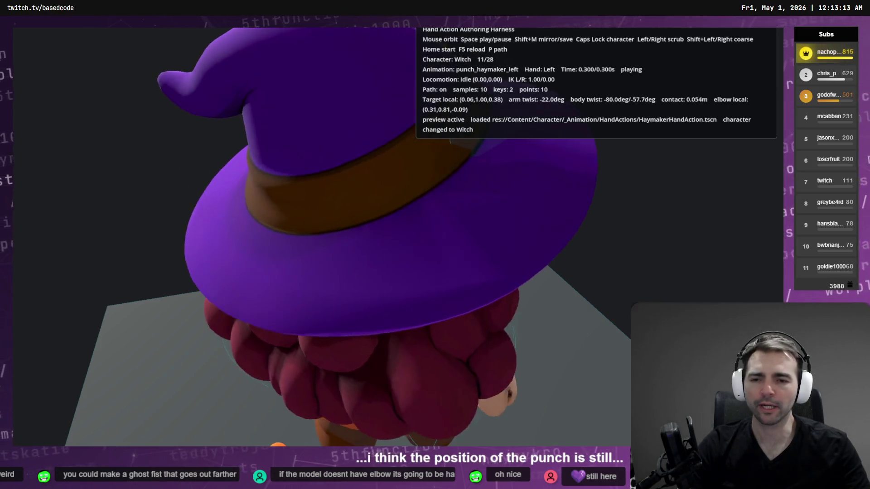
key("Caps_Lock")
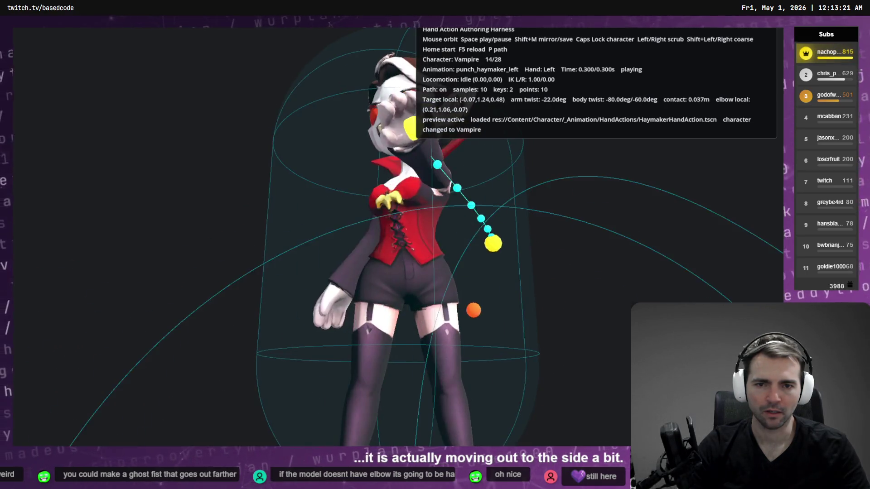
key("Caps_Lock")
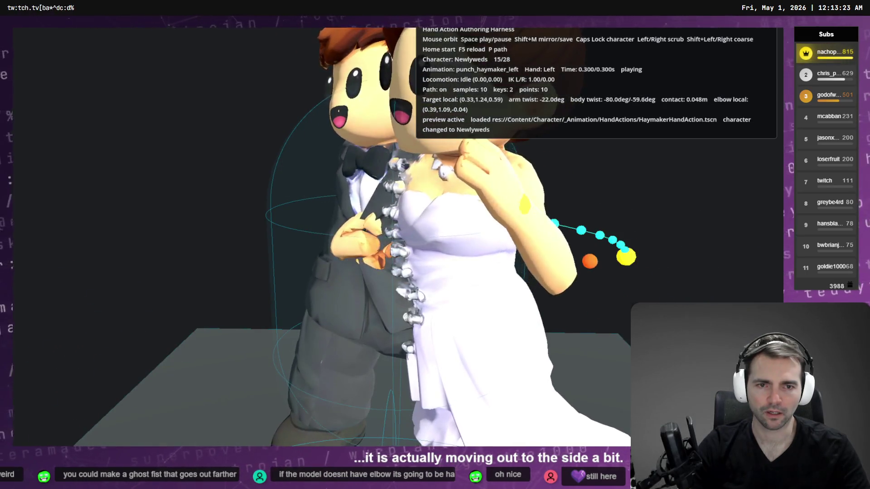
key("Caps_Lock")
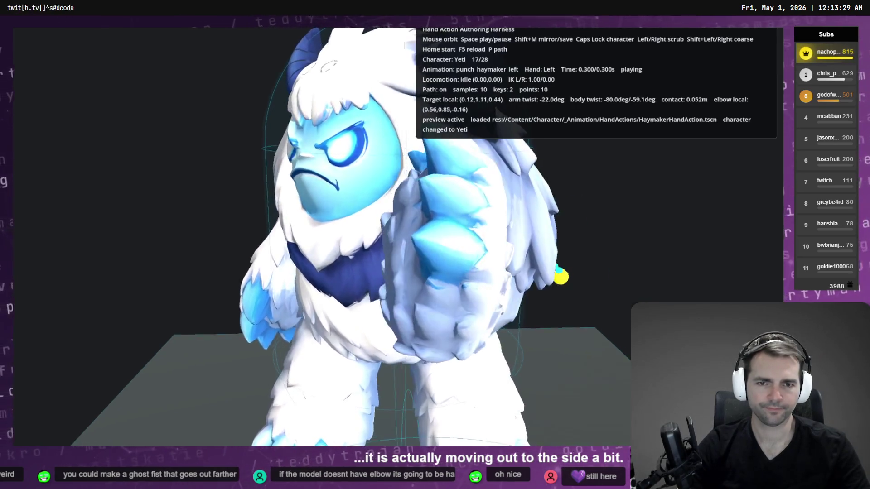
key("Caps_Lock")
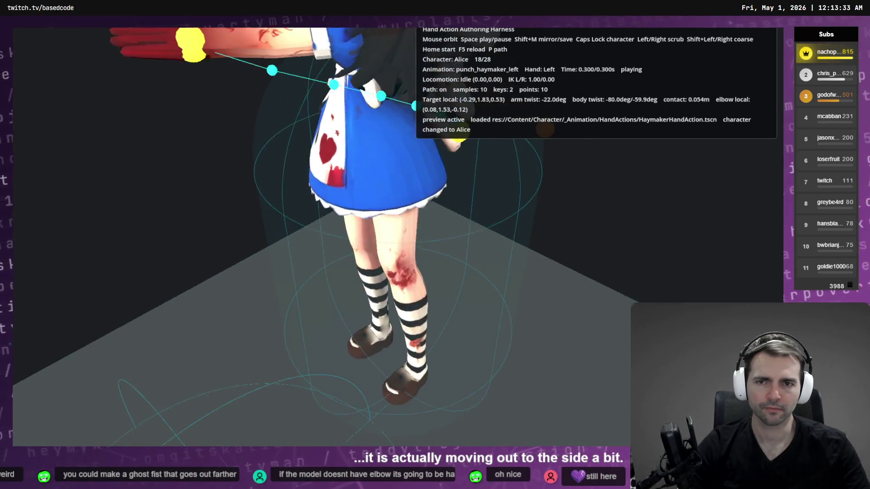
key("Caps_Lock")
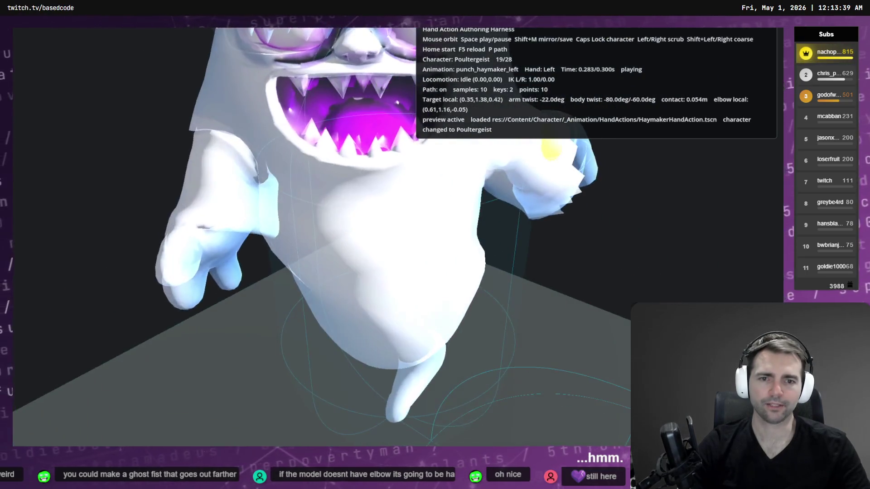
key("Caps_Lock")
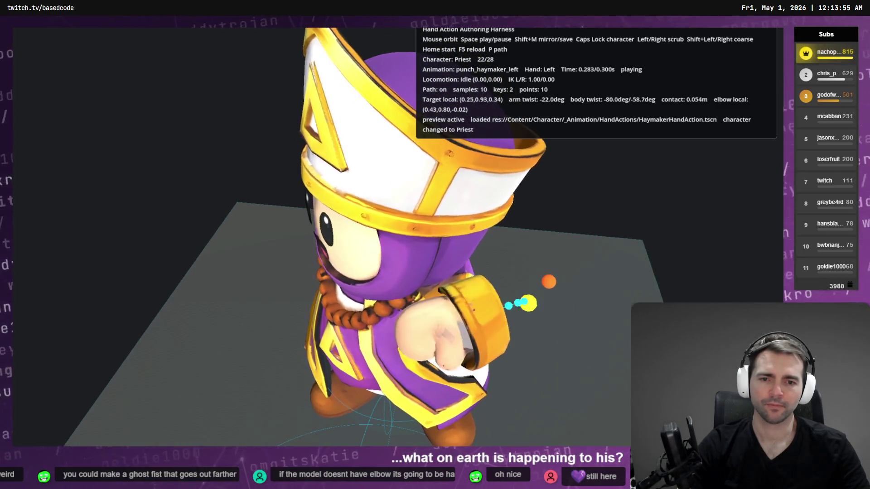
key("Caps_Lock")
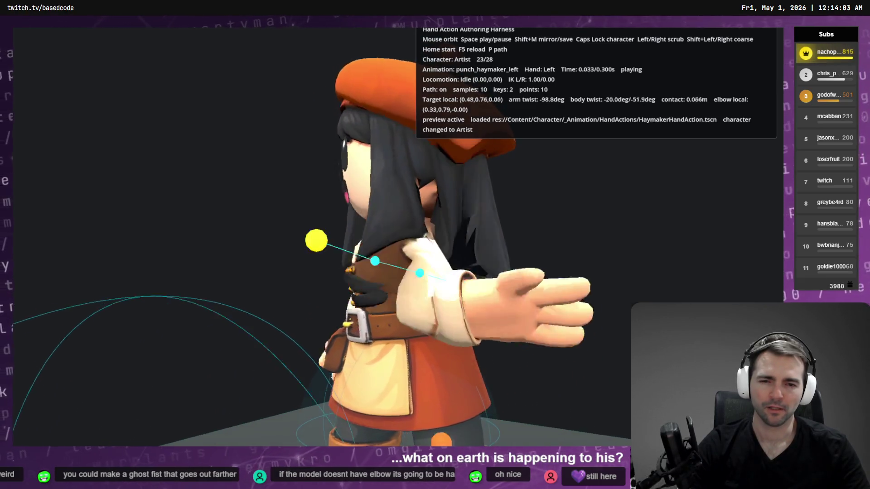
key("Caps_Lock")
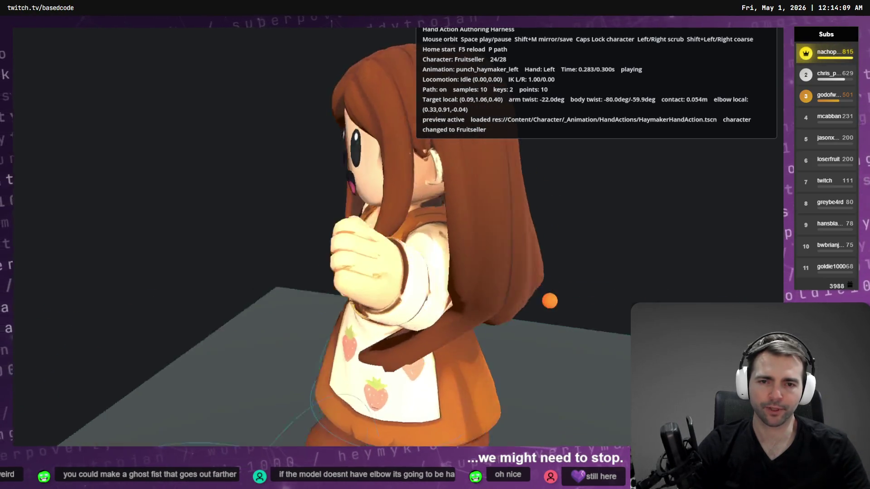
key("F8")
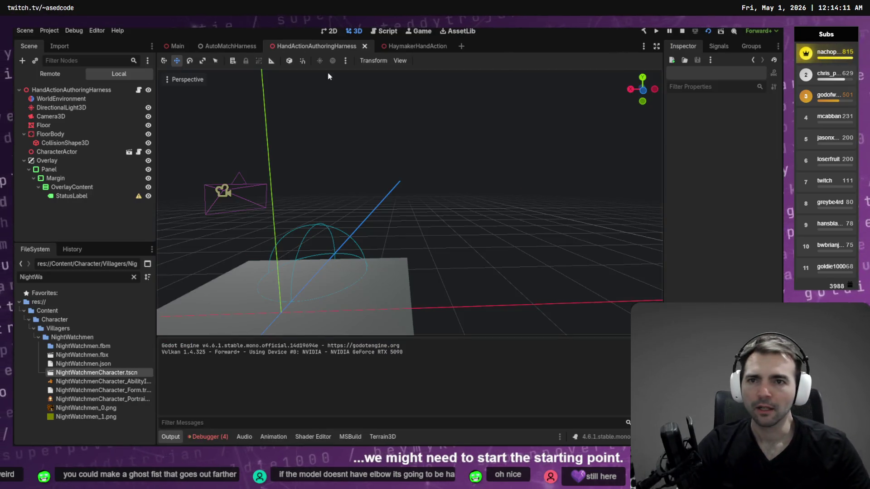
Step: Open the punch_haymaker_right animation from the HaymakerHandAction scene's AnimationPlayer
left_click(410, 45)
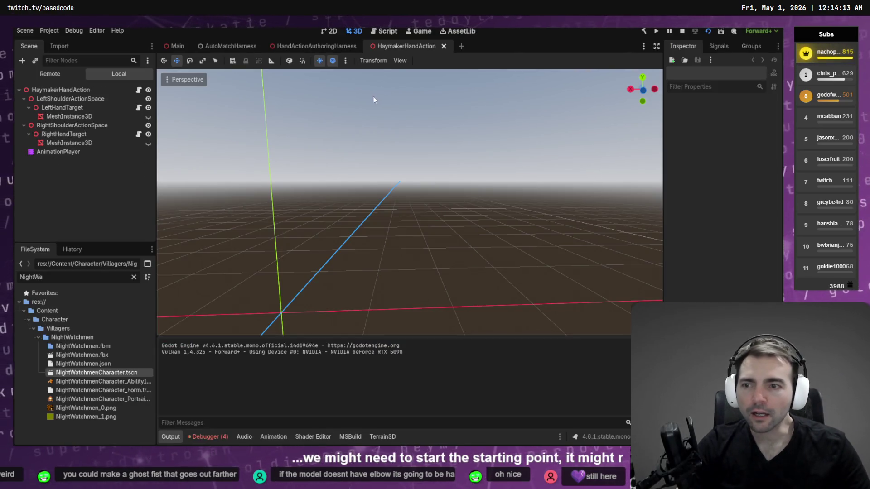
double_click(47, 152)
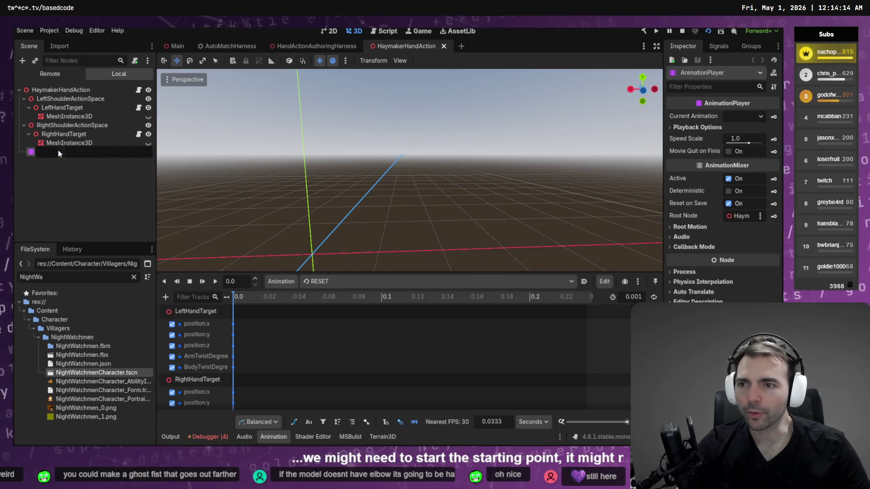
left_click(353, 281)
left_click(374, 315)
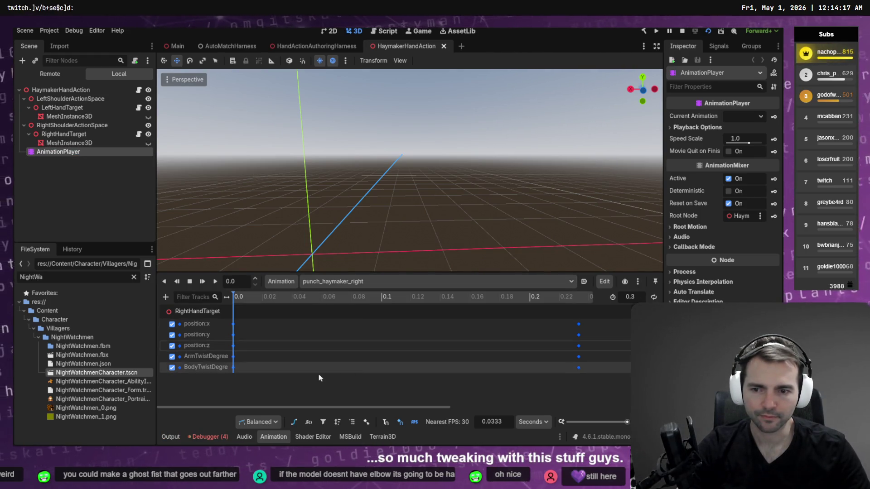
left_click(347, 284)
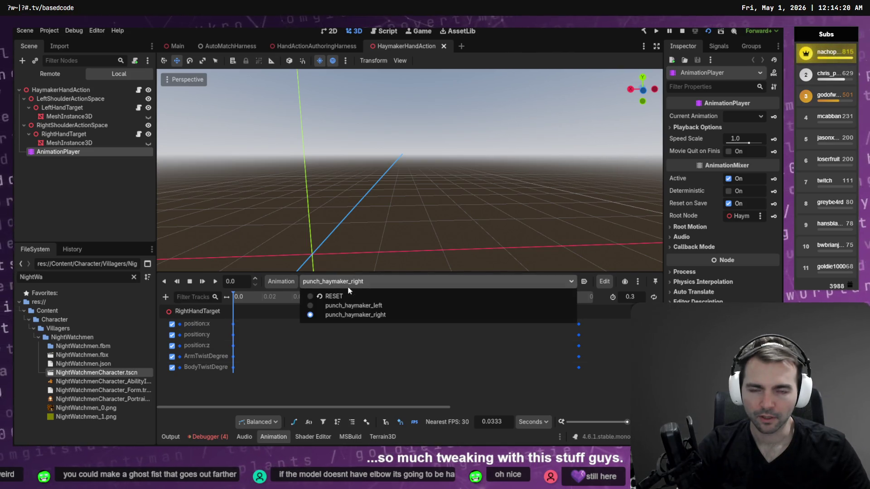
left_click(349, 315)
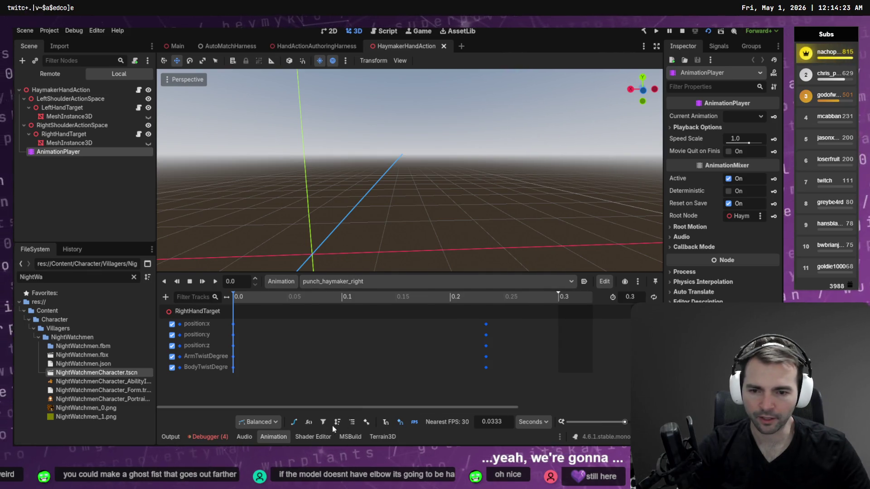
Step: Fit the position:x Bezier curve, select its starting key (-0.389), and rerun the harness
left_click(294, 422)
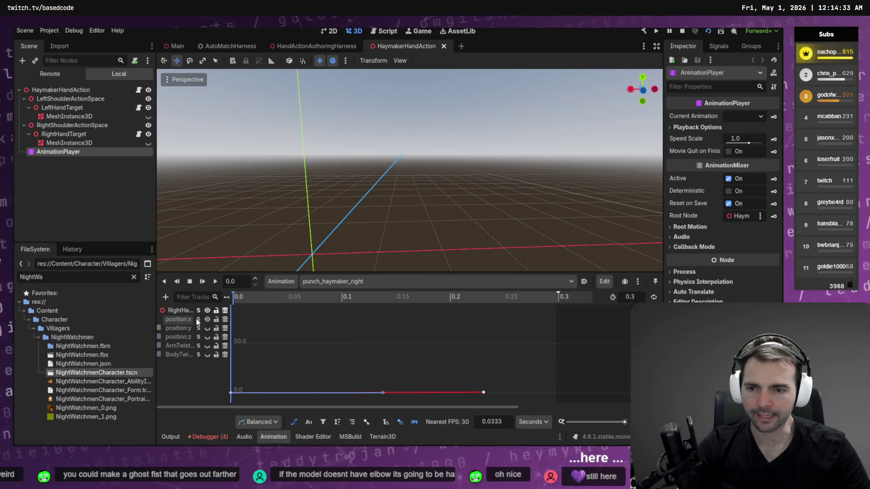
key("f")
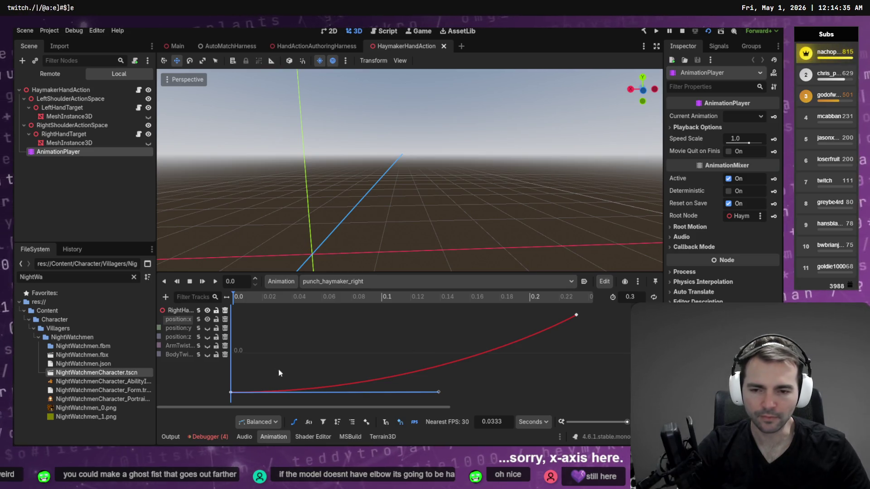
mouse_move(197, 407)
left_mouse_down()
mouse_move(226, 396)
mouse_move(230, 405)
left_mouse_up()
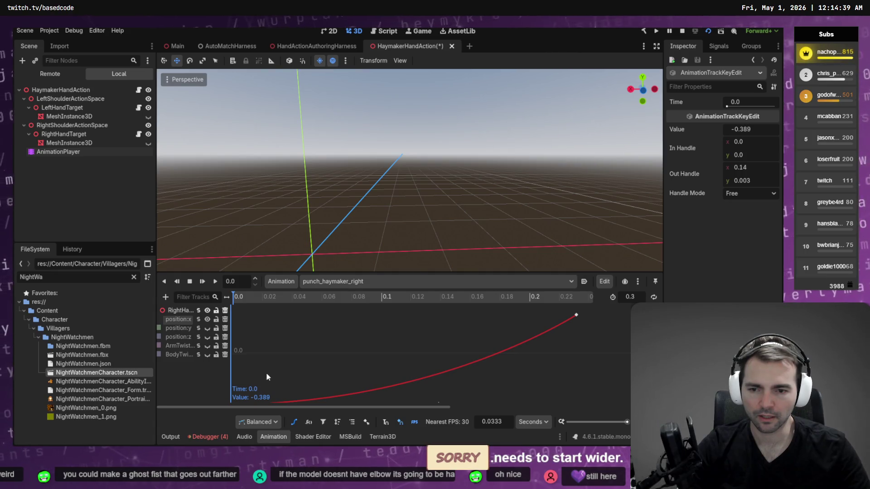
key("F5")
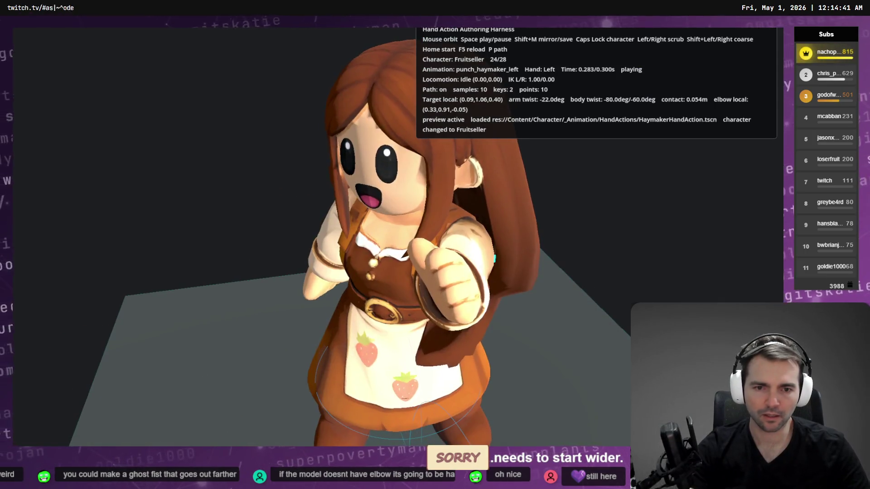
Step: Replay the Fruitseller's punch from time zero, pause it at 0.100 s, and close the preview
key("Home")
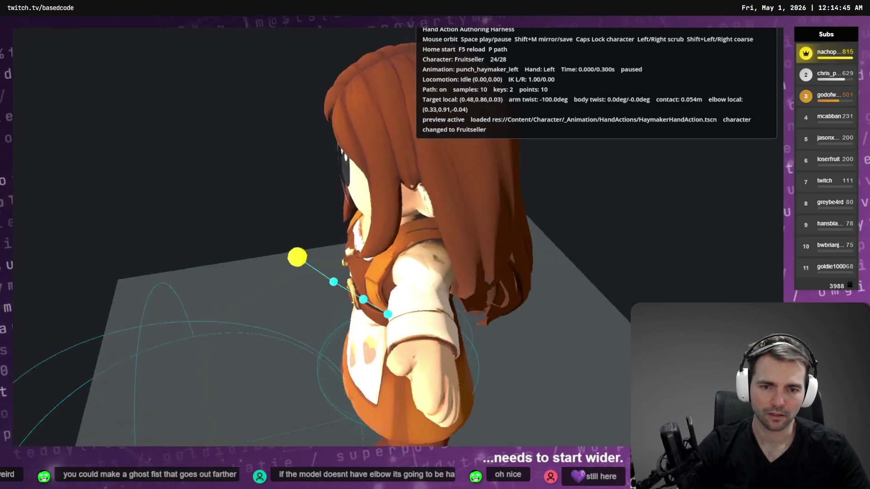
key("space")
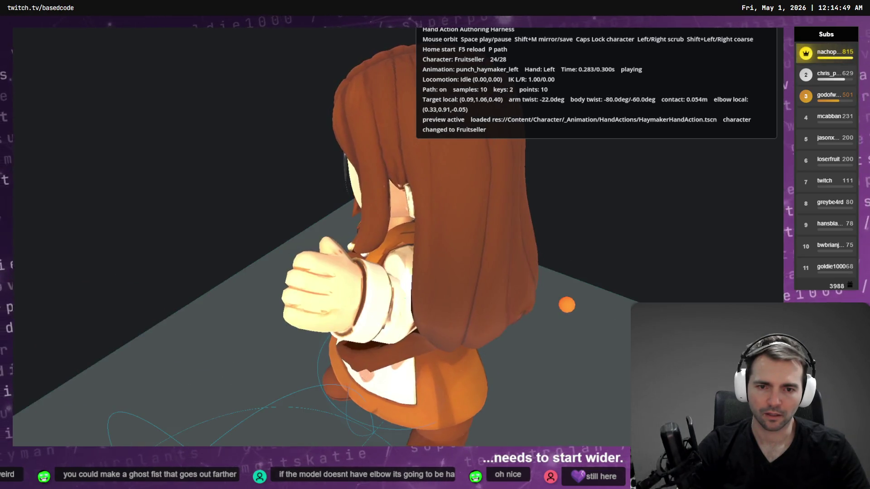
key("space")
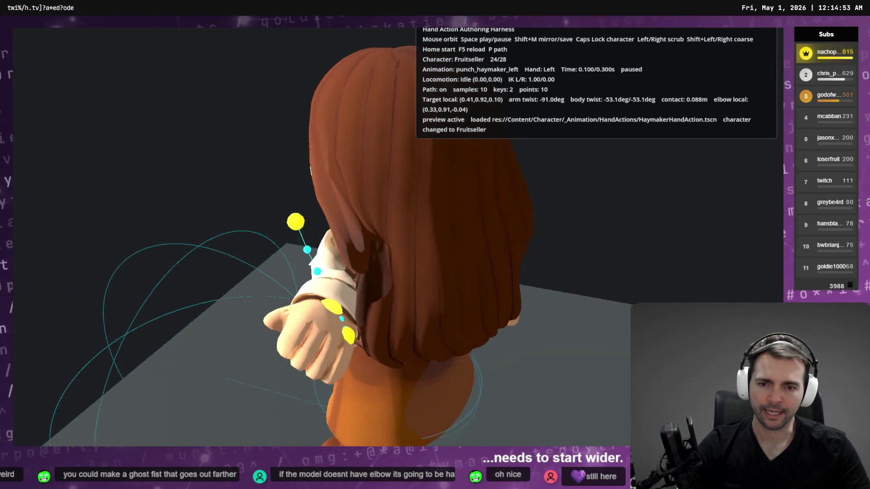
key("F8")
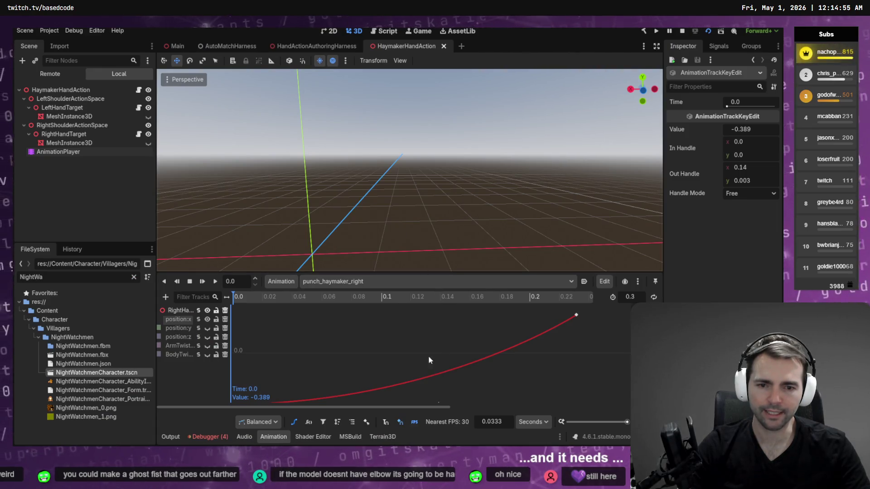
Step: Drag the position:x starting key's outgoing handle rightward to widen the curve's start, then rerun the harness
left_click(440, 390)
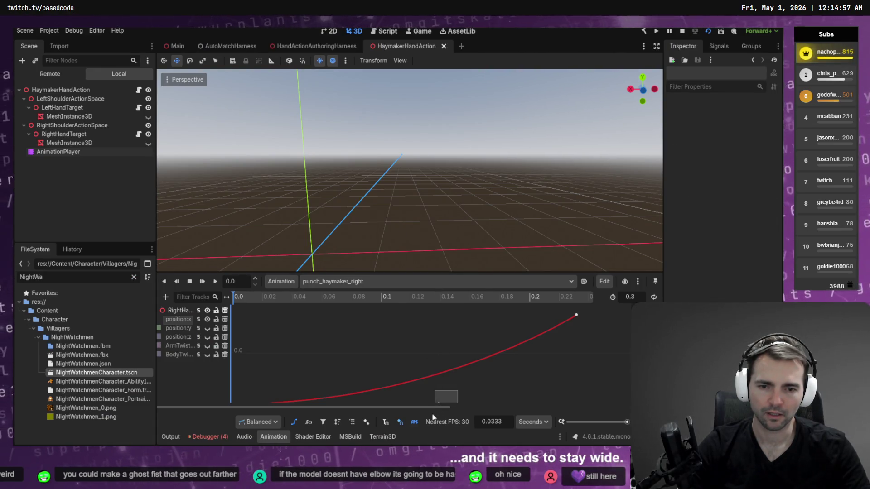
key("ctrl+z")
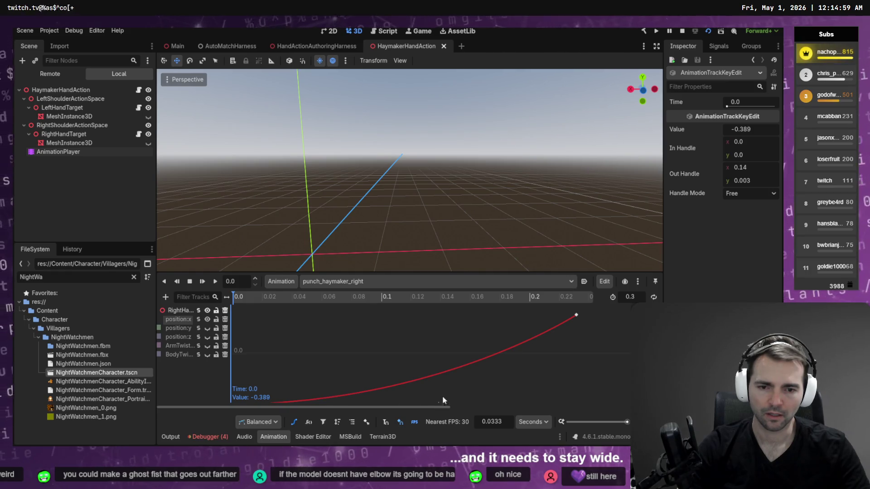
scroll(453, 378, "down", 1)
left_click(431, 399)
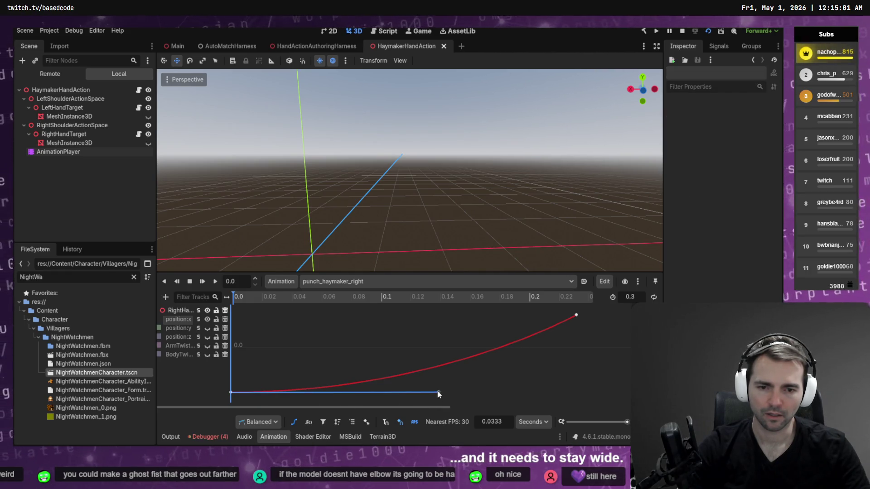
left_click_drag(438, 392, 517, 388)
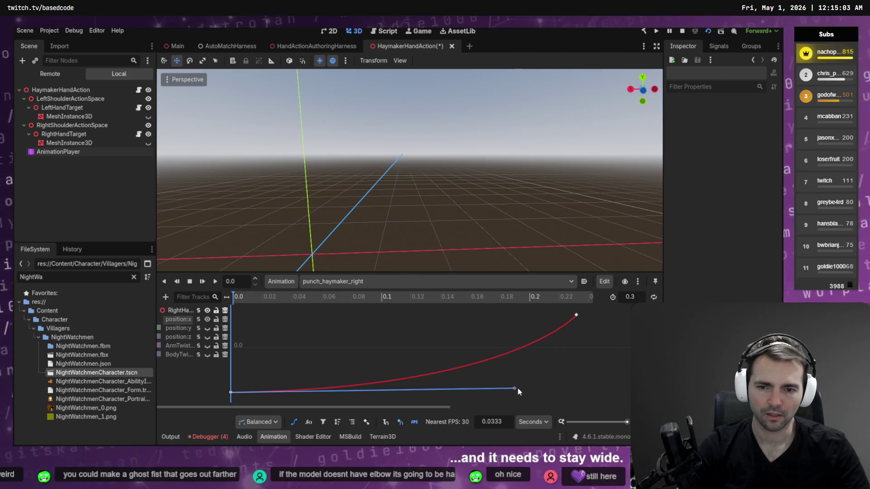
key("F5")
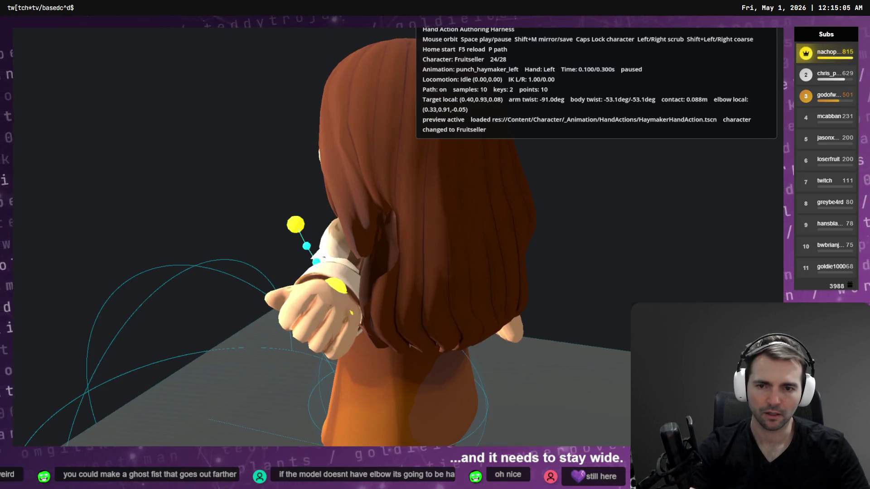
Step: Replay the left haymaker on Fruitseller several times, resetting it to the start between plays
key("space")
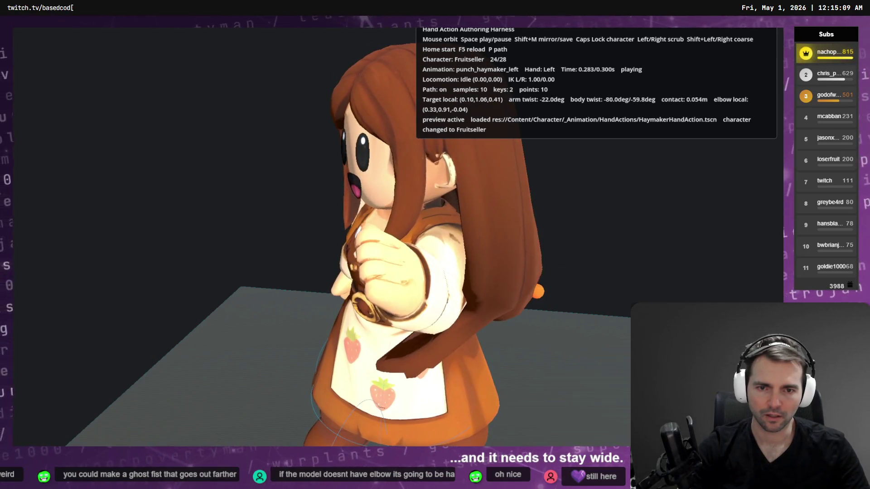
key("Home")
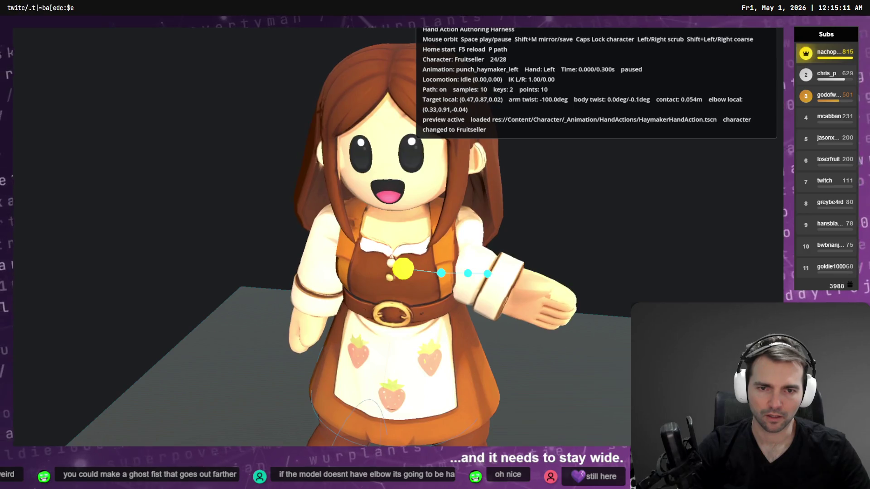
key("space")
key("space")
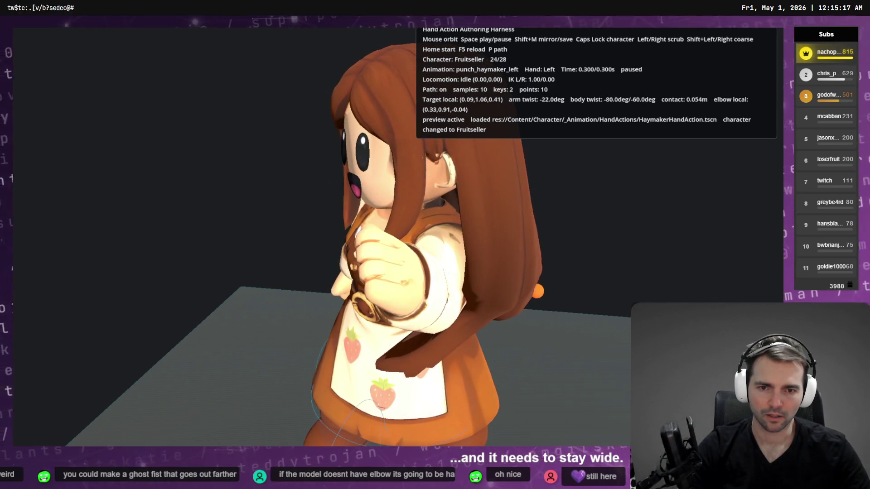
key("Home")
key("space")
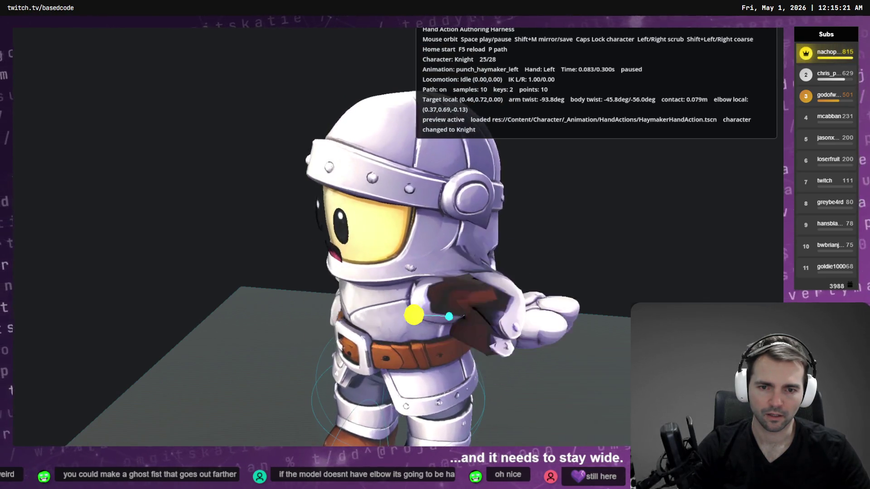
Step: Preview the haymaker on Zombie, Barkeeper, Butcher and Blacksmith, then mirror and save it to the right hand
key("Caps_Lock")
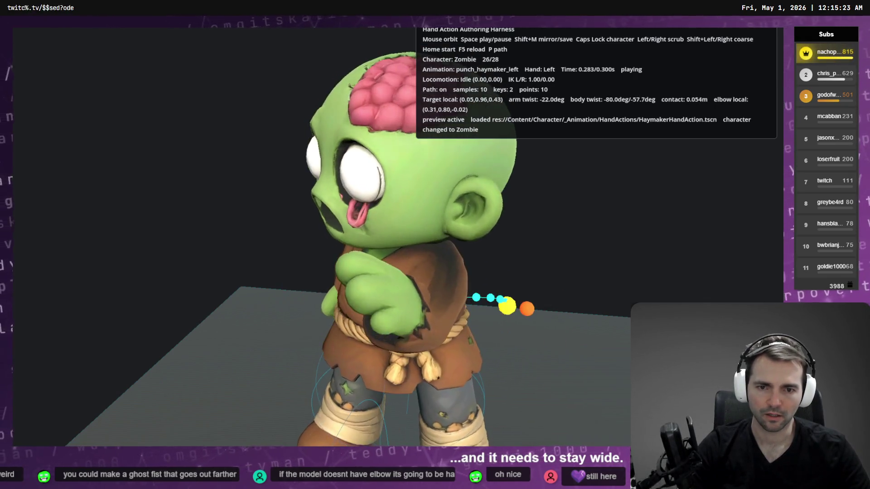
key("space")
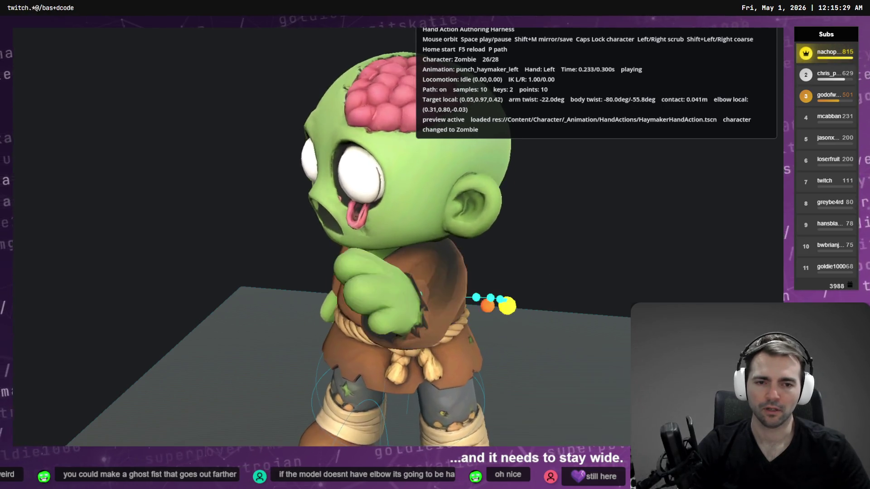
key("Caps_Lock")
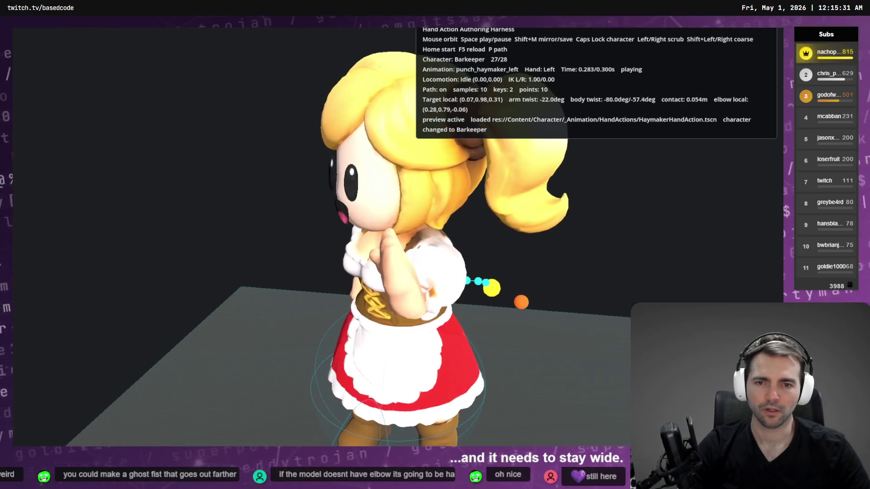
key("Caps_Lock")
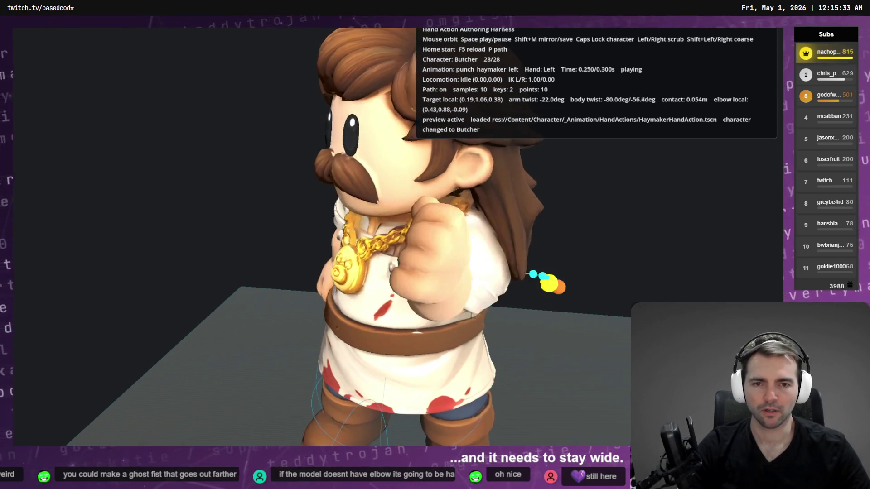
key("Caps_Lock")
key("shift+m")
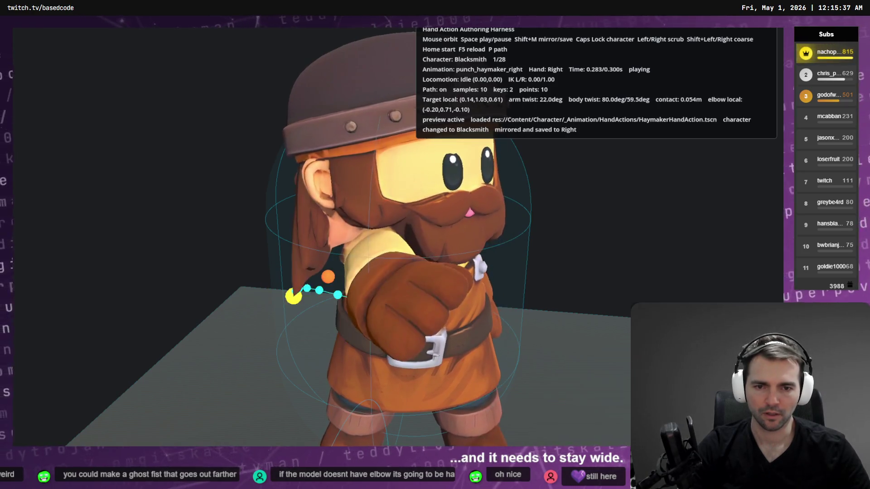
Step: Preview Farmer, Lamplighter, Shepherd and Barbarian, then reload HaymakerHandAction.tscn from disk in Godot
key("Caps_Lock")
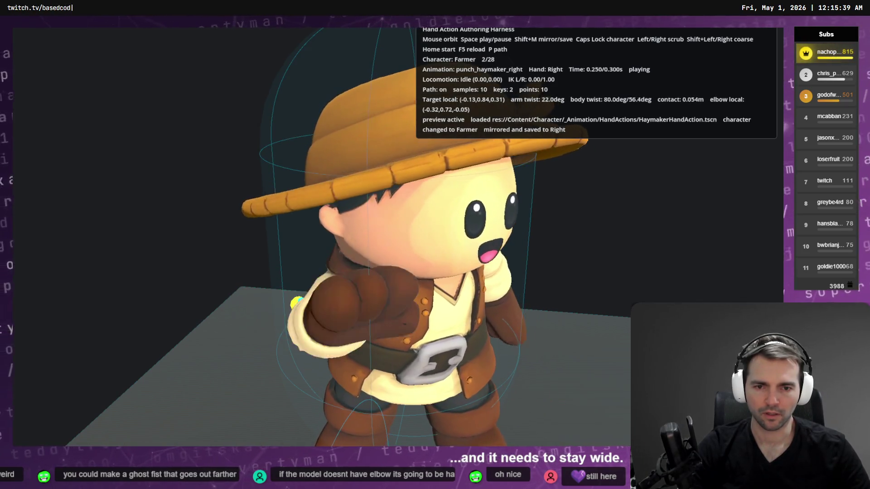
key("Caps_Lock")
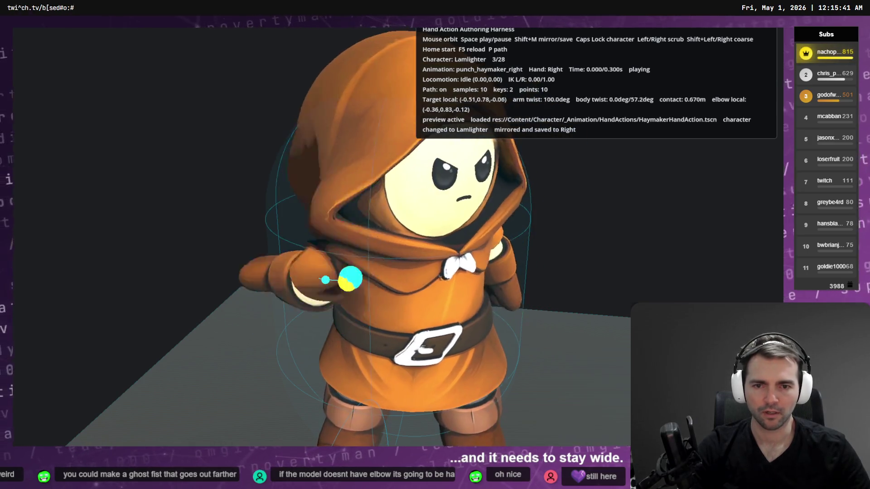
key("Caps_Lock")
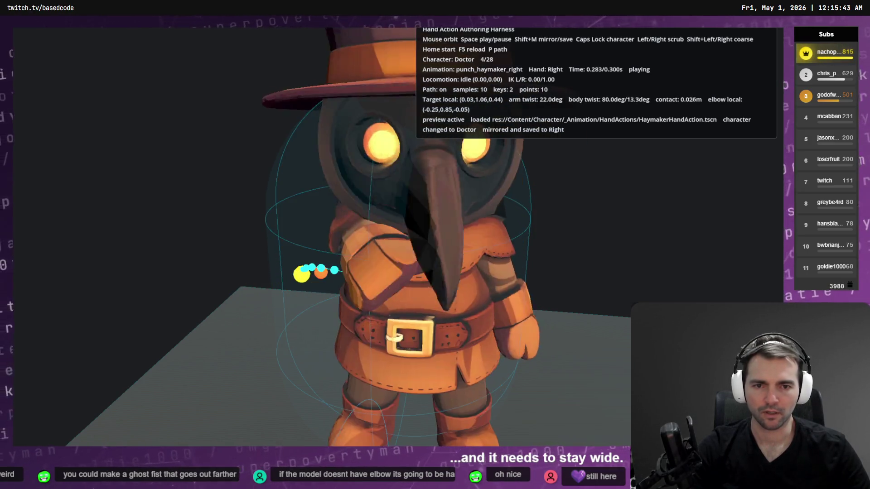
key("Caps_Lock")
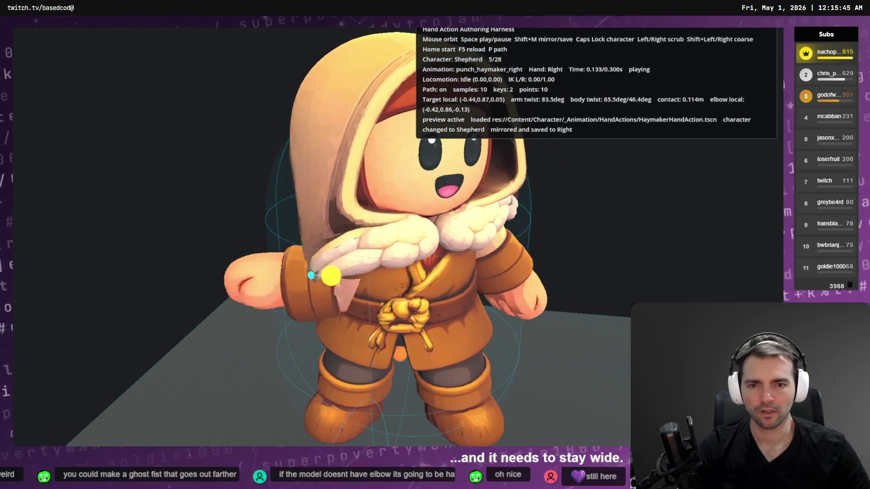
key("Caps_Lock")
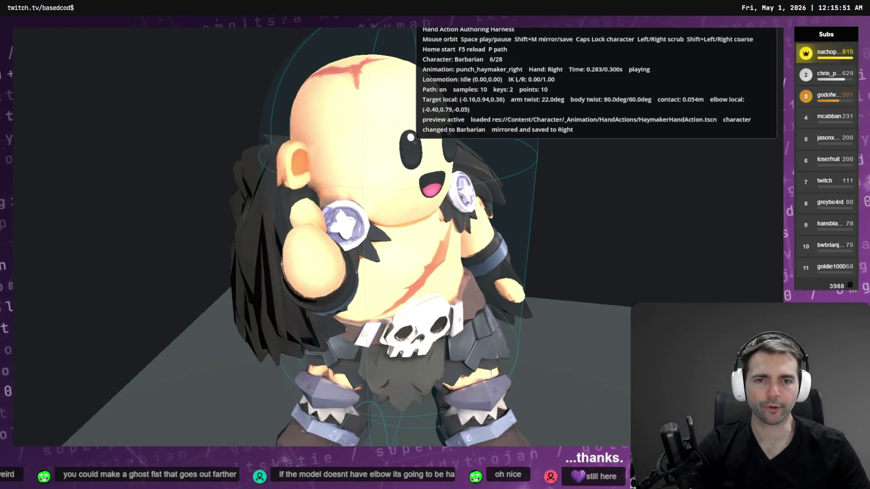
key("alt+Tab")
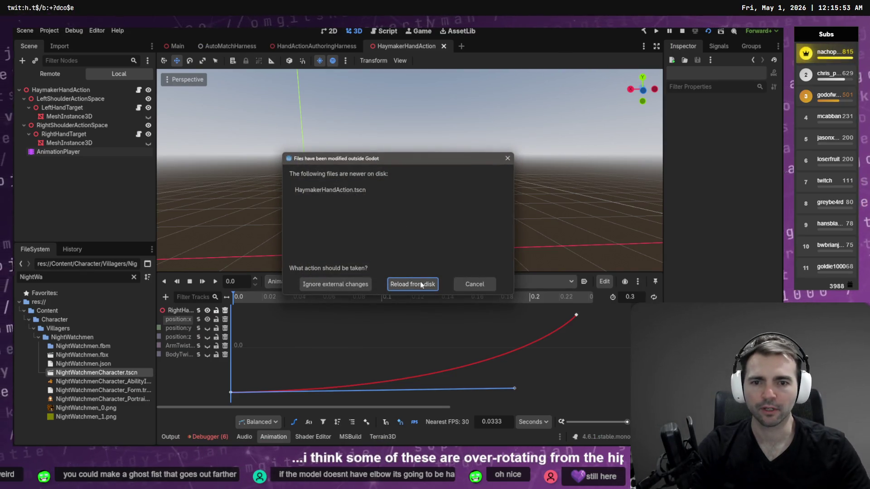
left_click(420, 282)
Step: Lower punch_haymaker_right's final body-twist key from 80 to 60.258, then return to the harness
scroll(335, 333, "up", 5, "ctrl")
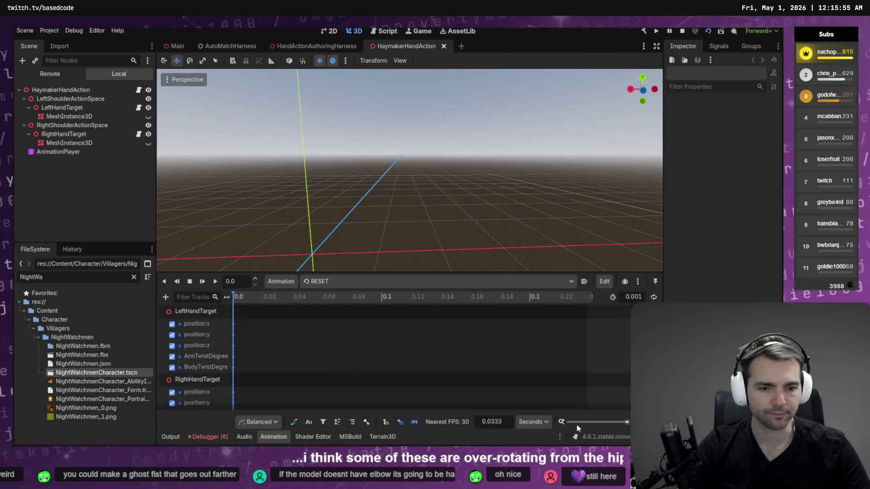
left_click(294, 422)
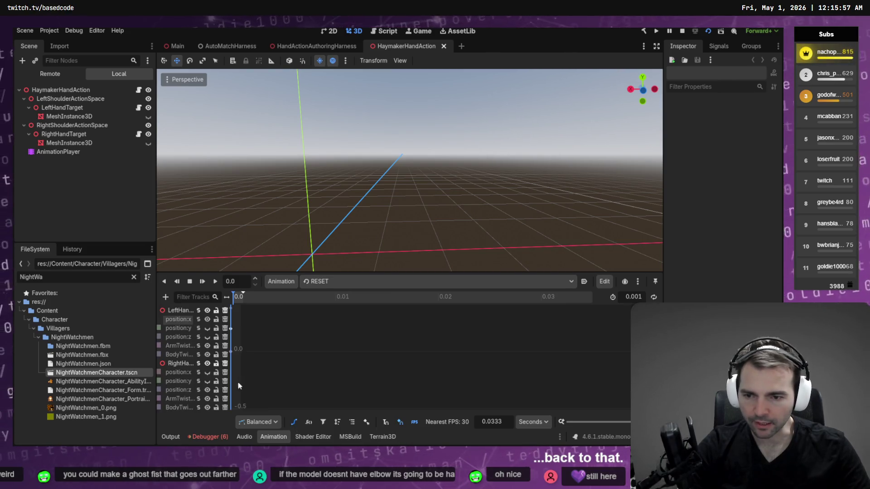
left_click(319, 281)
left_click(347, 316)
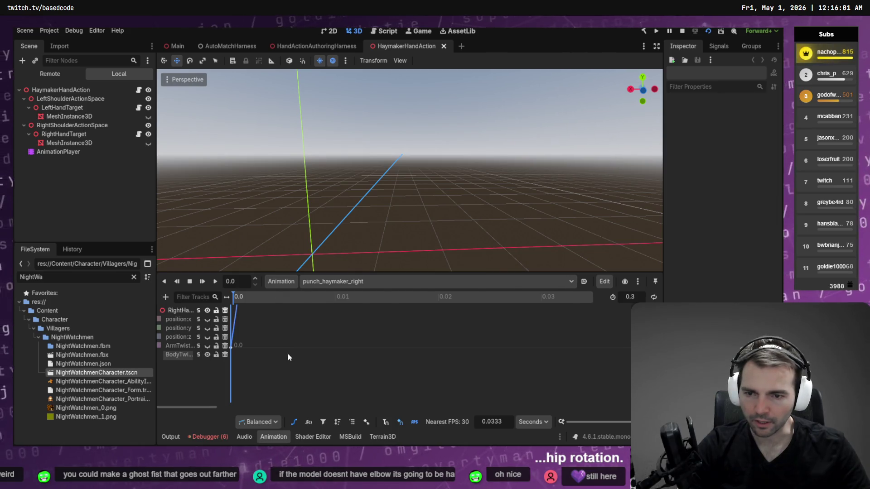
key("f")
left_click_drag(576, 314, 575, 335)
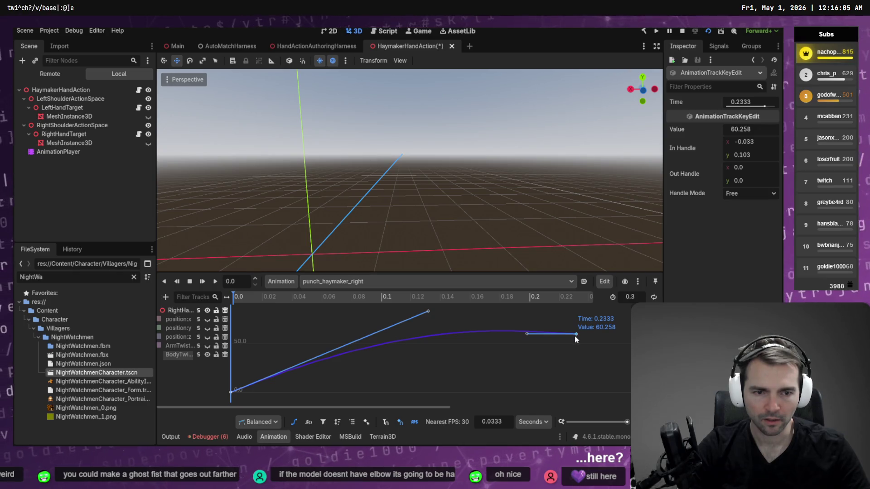
key("F5")
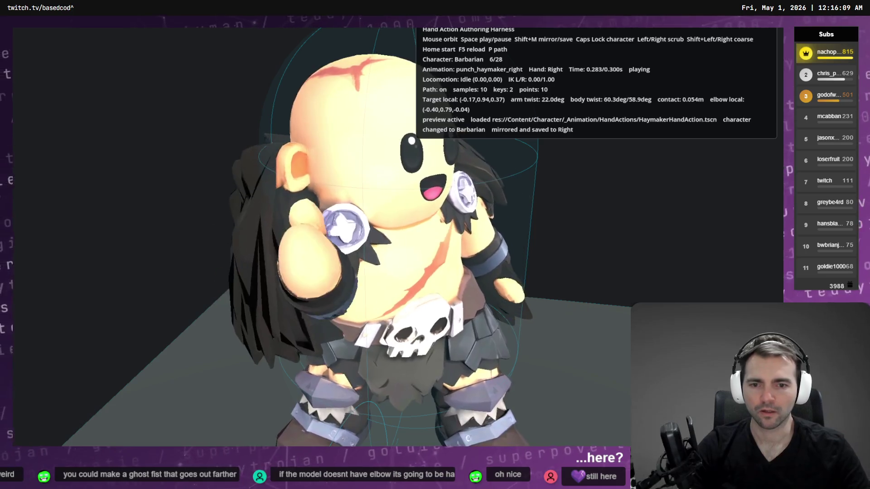
Step: Orbit around the paused Barbarian to view the right haymaker from front and behind
left_click_drag(317, 226, 272, 227)
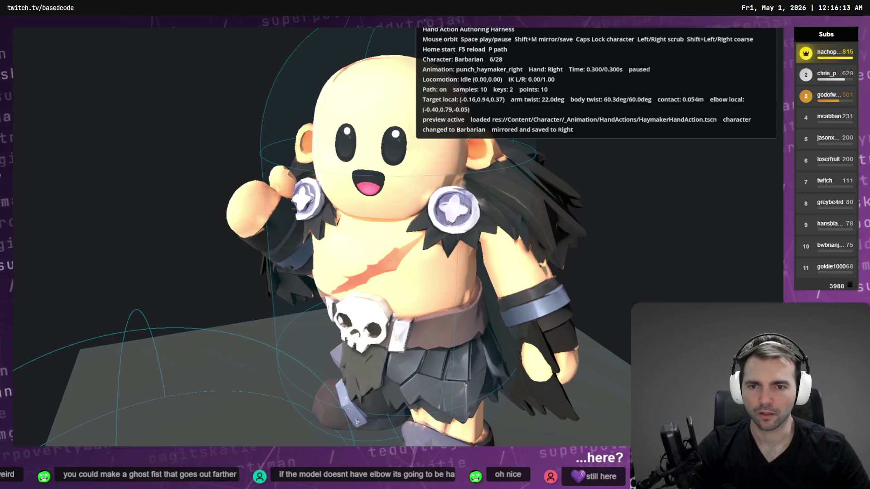
left_click_drag(435, 245, 163, 244)
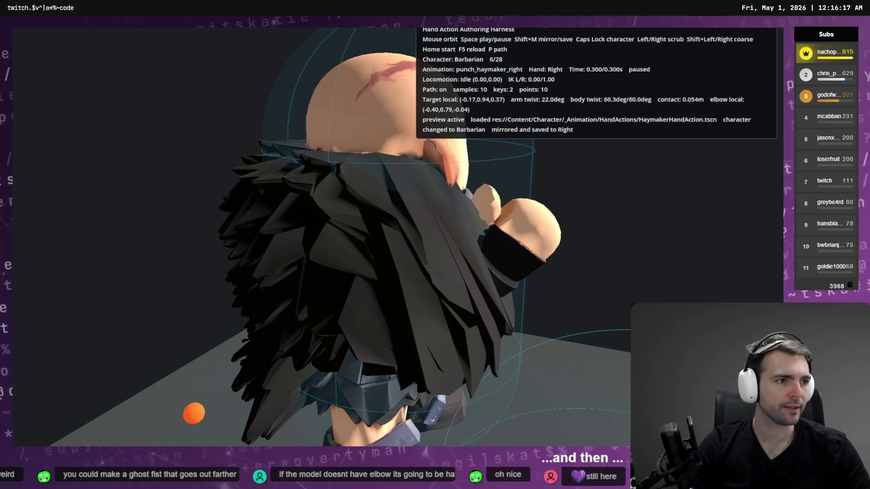
key("Escape")
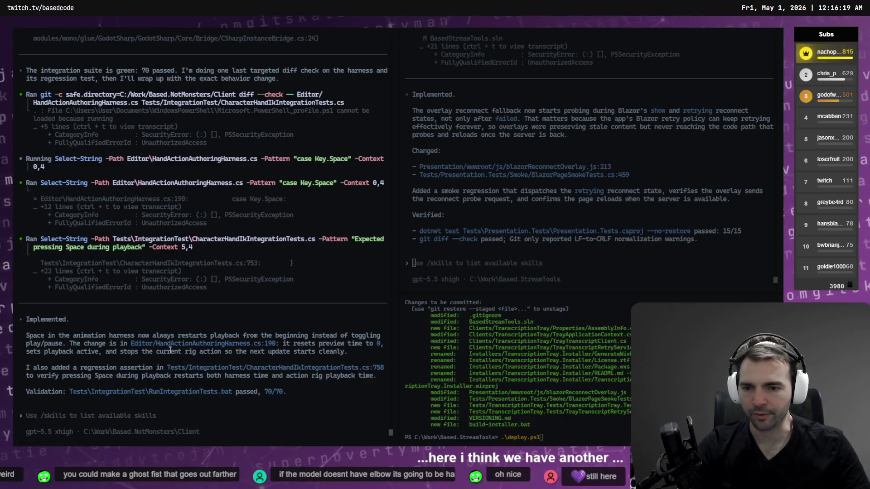
Step: Dictate that broad-shouldered, short-armed characters' forward-Z scaling keeps punches from reaching full extension
key("ctrl+super")
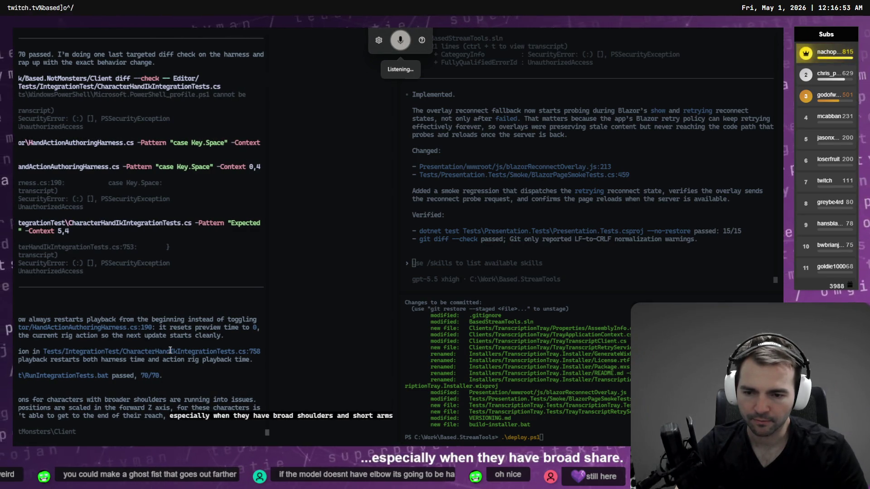
Step: Dictate follow-up lines proposing shoulder width in the animation scale, and submit in Plan mode
type("\\")
key("Return")
type("\\")
key("Return")
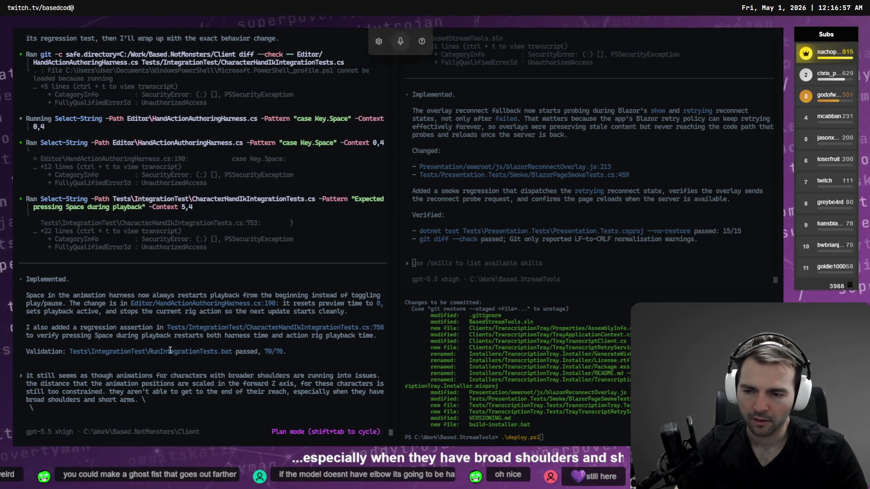
key("ctrl+space")
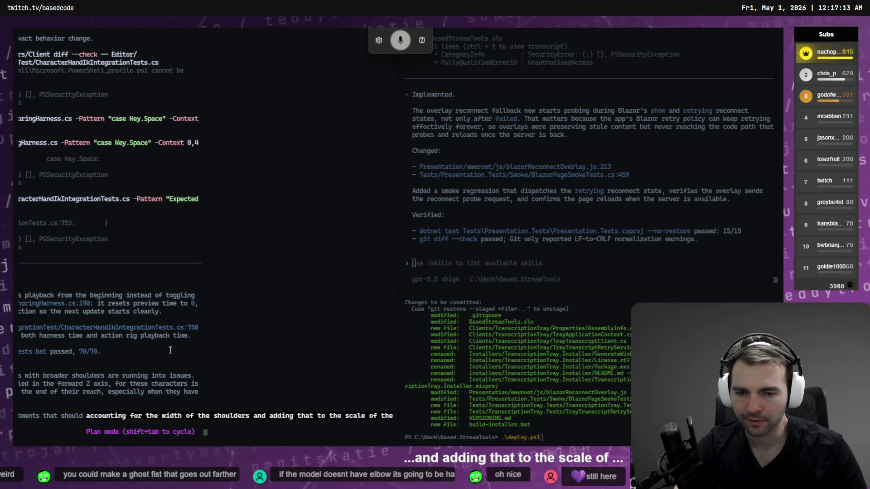
type("\\")
key("Return")
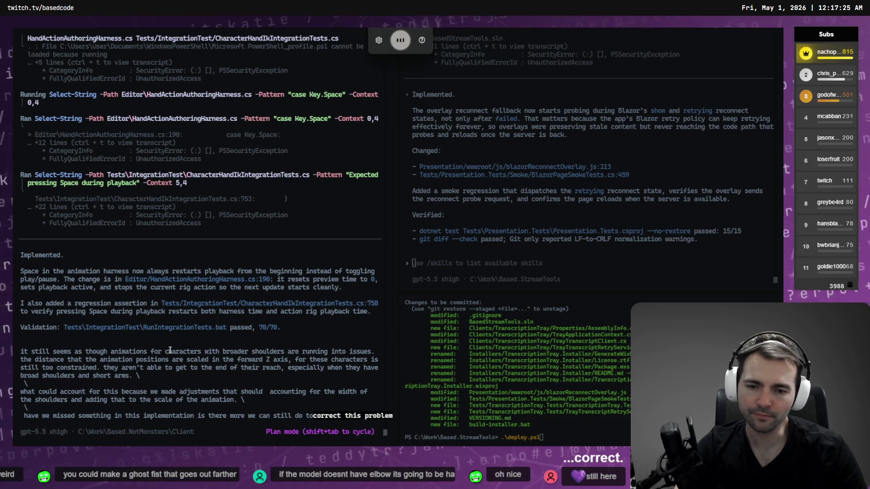
key("Return")
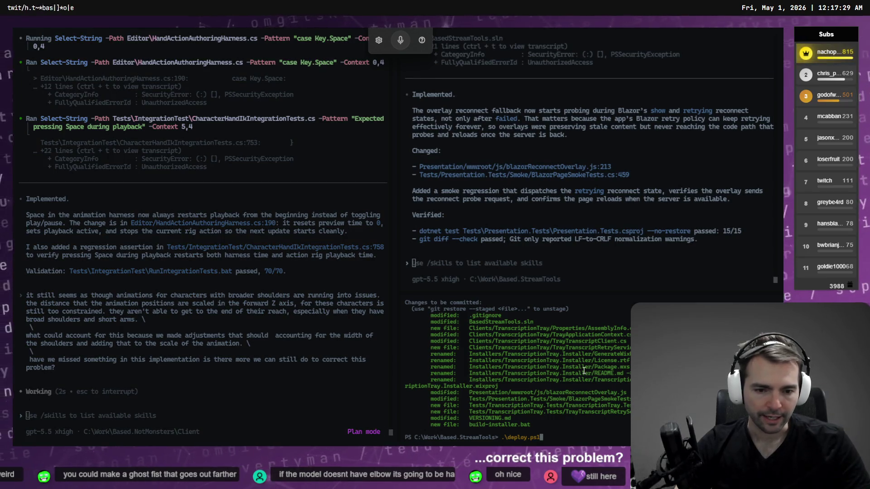
Step: Run .\deploy.ps1 in the right PowerShell terminal to deploy the stream tools
key("Return")
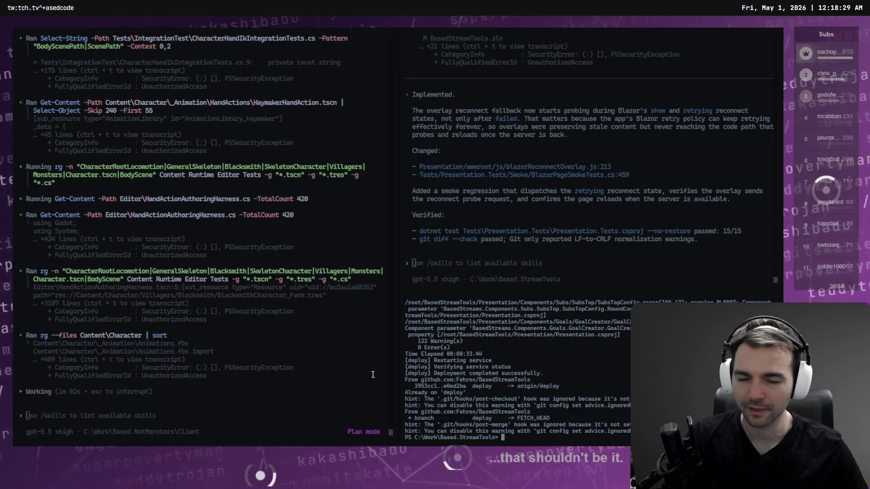
Step: List the folder in PowerShell and run the build-installer.bat script
key("super+e")
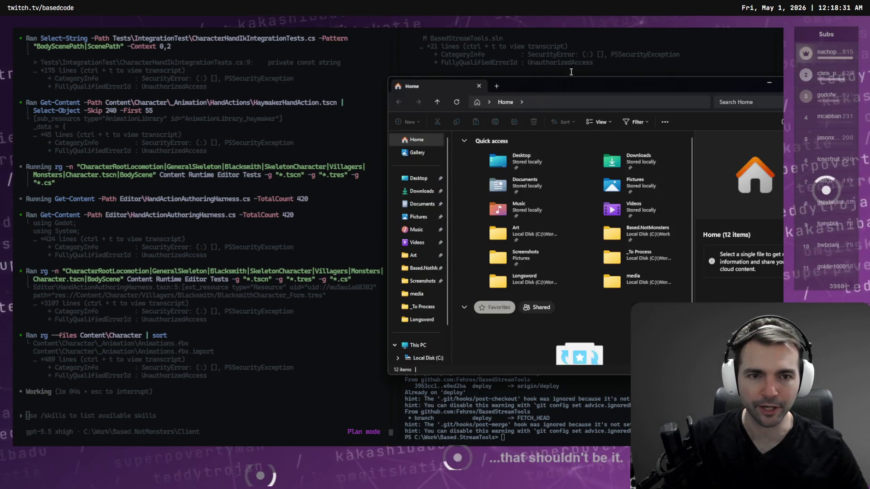
left_click(537, 381)
type("ls")
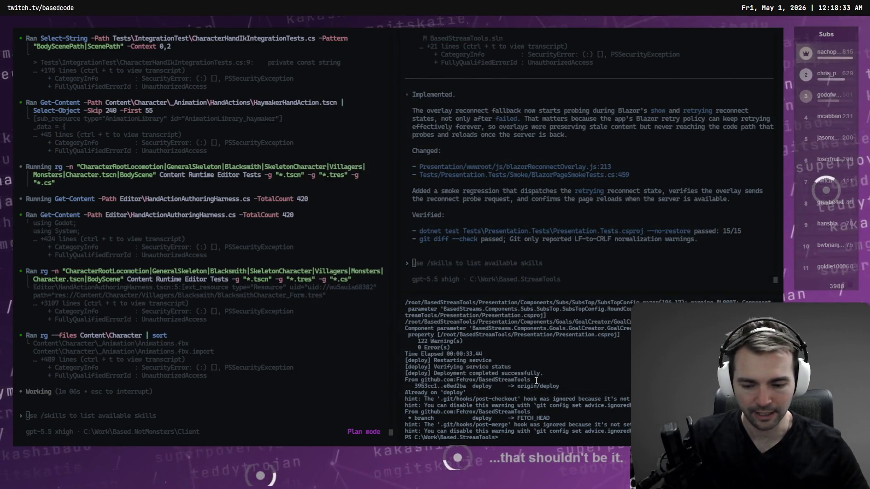
key("Return")
type(".\\bu")
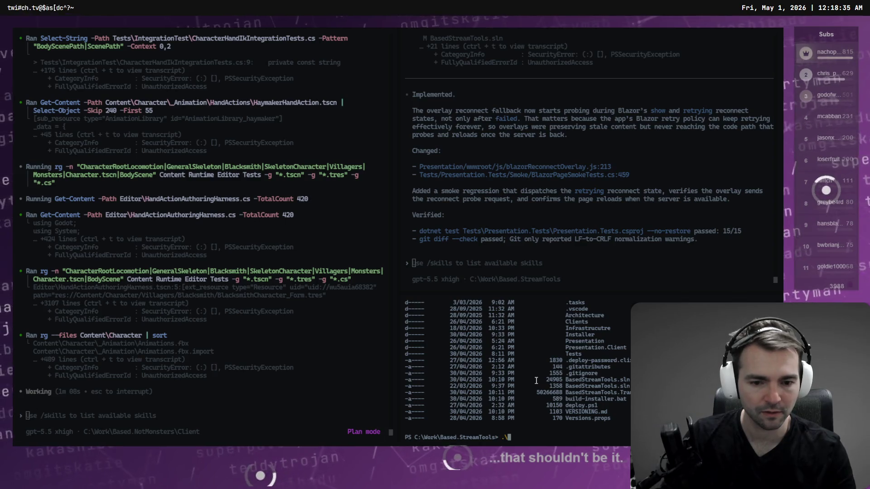
key("Tab")
key("Return")
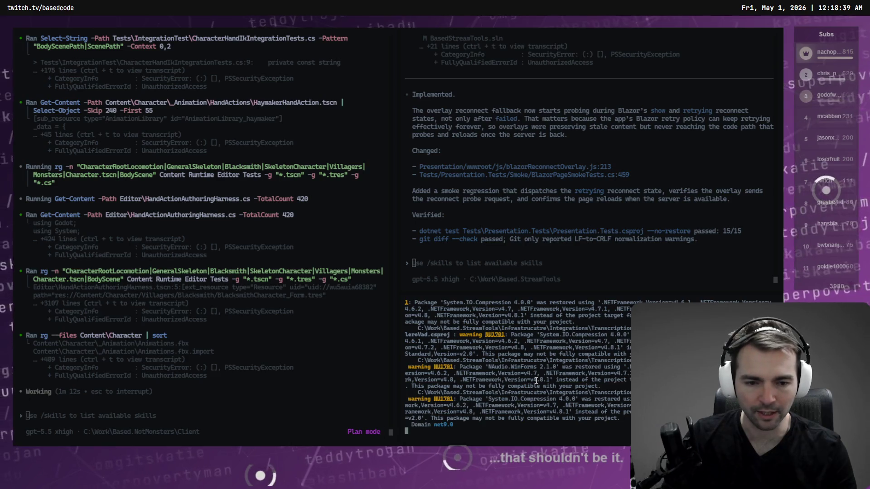
Step: Browse to C:\Work\Based.StreamTools, select the TranscriptionTray .msi, then close File Explorer
key("super+e")
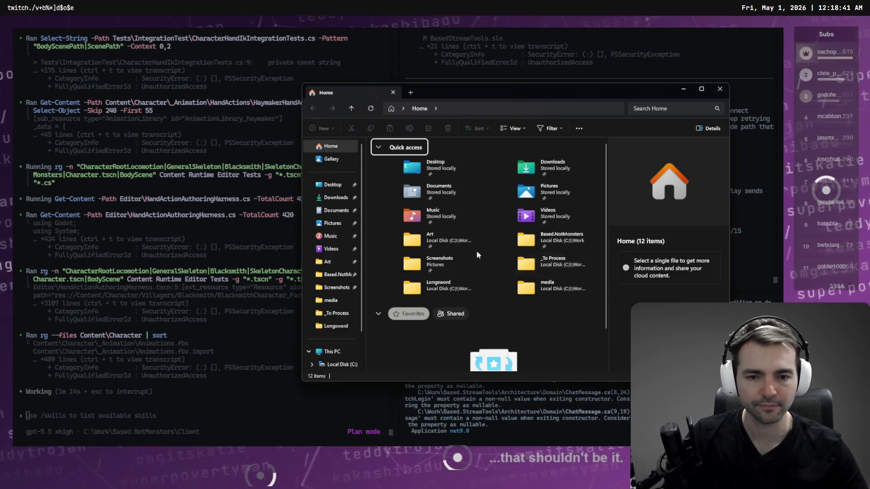
key("ctrl+l")
type("C:\\Wo")
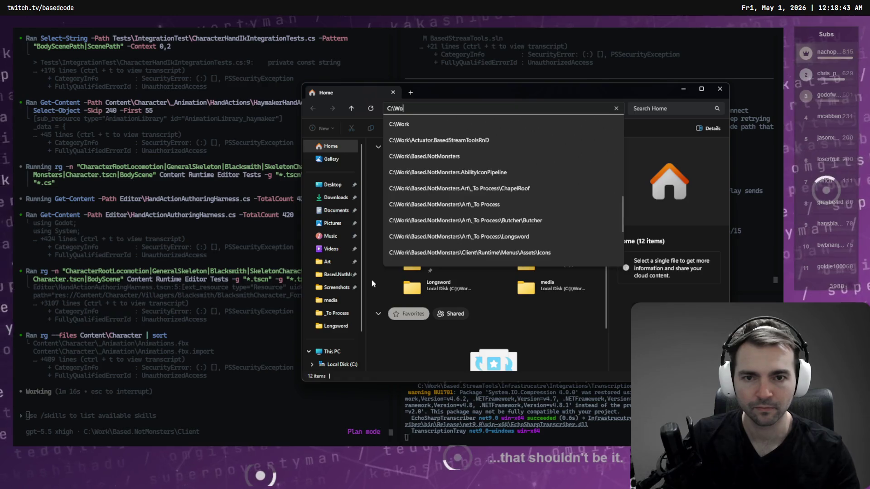
type("rk\\")
key("Return")
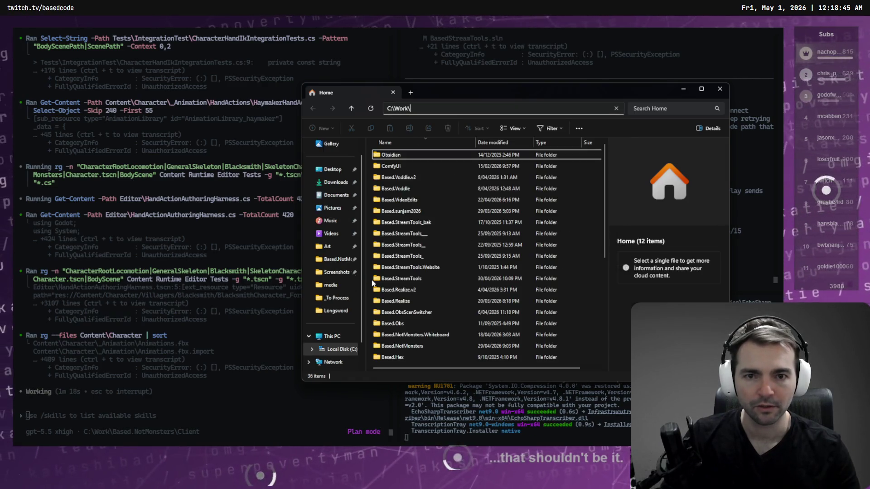
key("b")
key("Down")
key("Down")
key("Down")
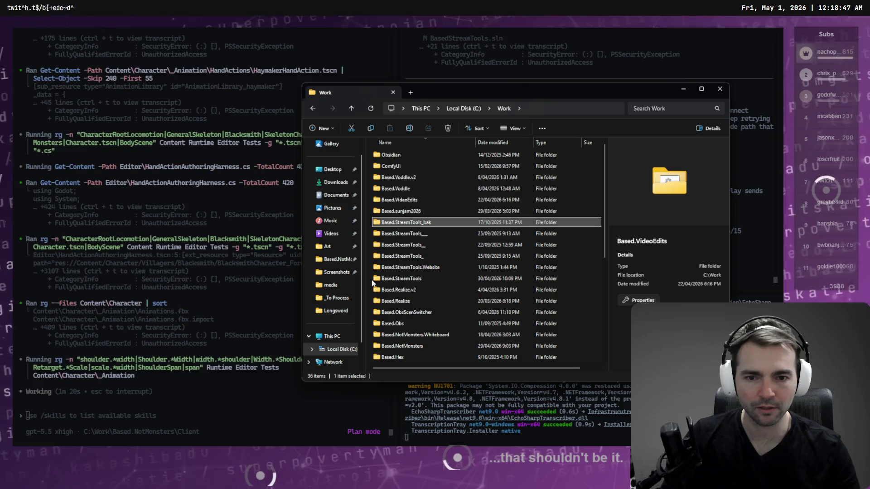
key("Up")
key("Down")
key("Down")
key("Down")
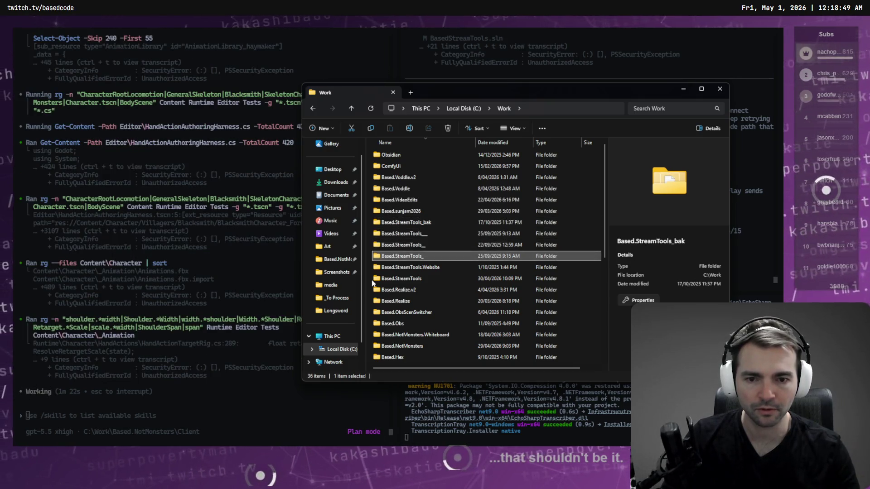
key("Return")
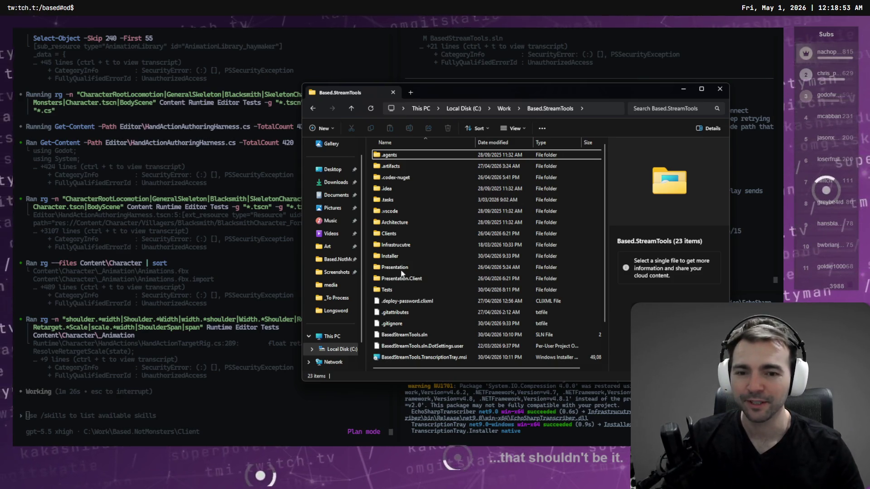
scroll(407, 304, "down", 2)
left_click(439, 316)
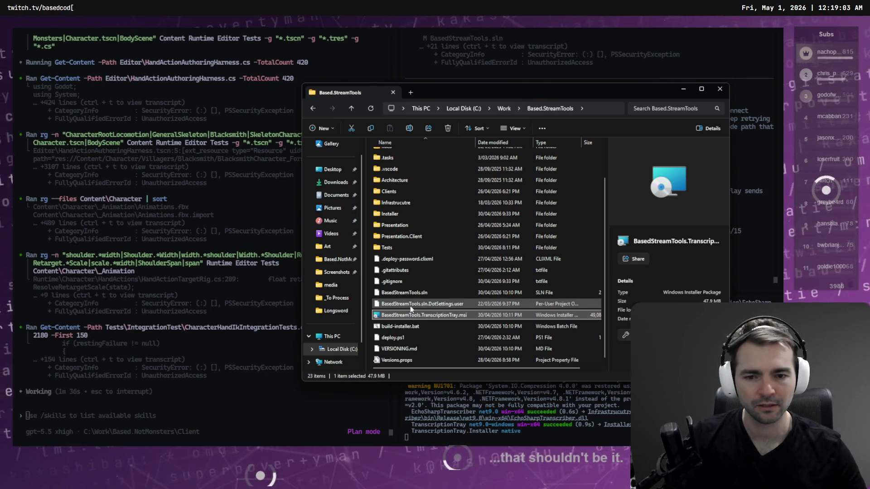
key("alt+F4")
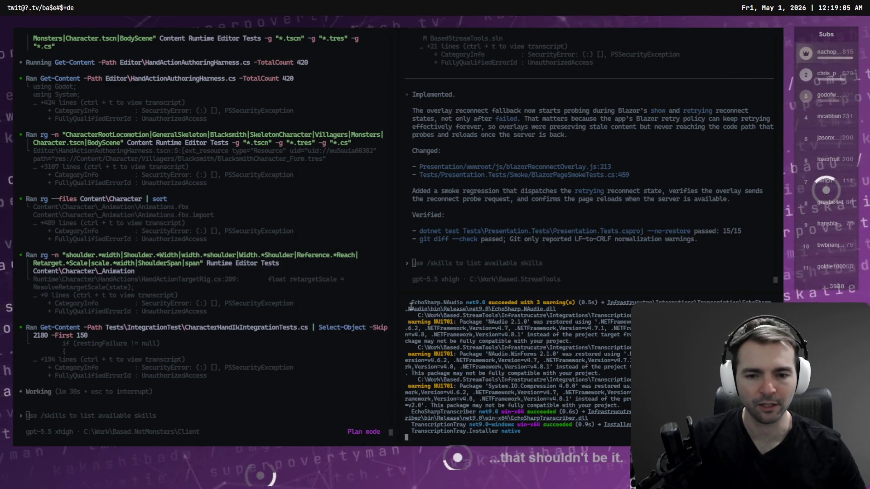
Step: Show Based.StreamTools' Local Changes in Fork, which has no staged or unstaged files
key("alt+Tab")
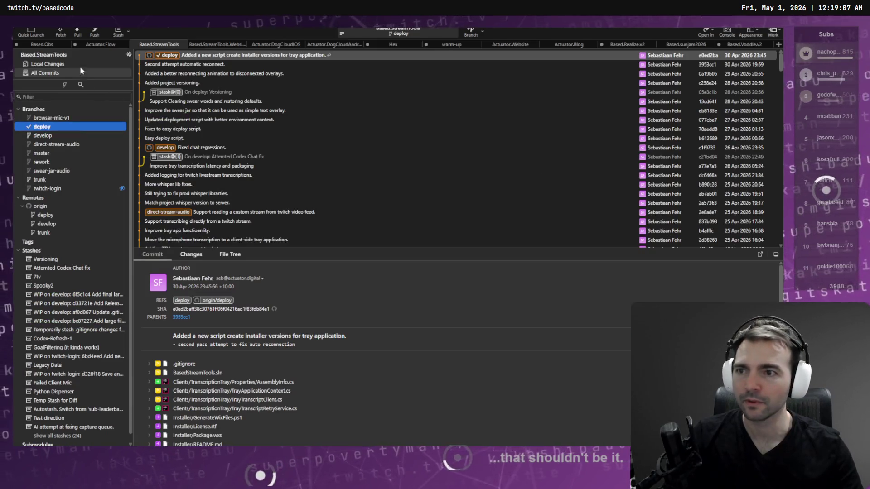
left_click(65, 64)
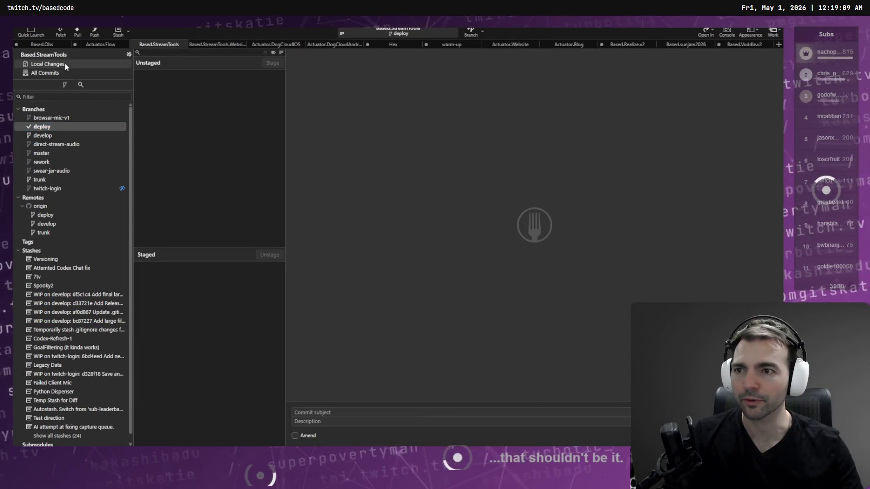
key("alt+Tab")
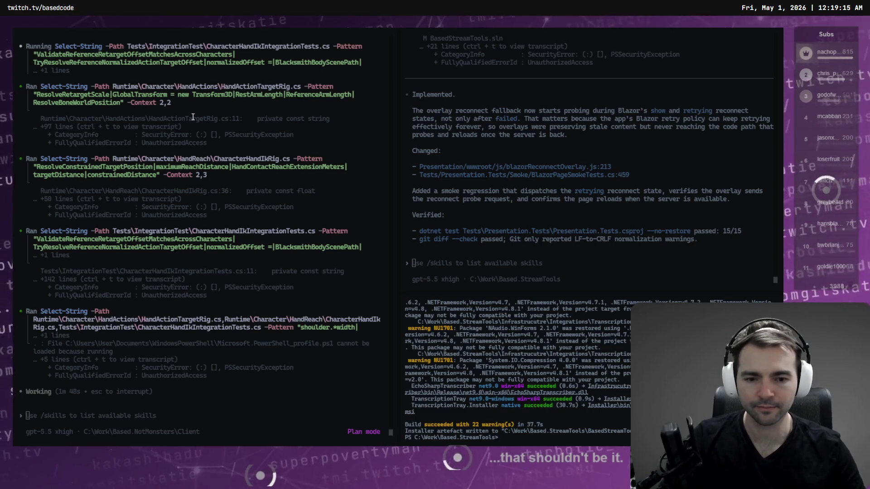
key("alt+Tab")
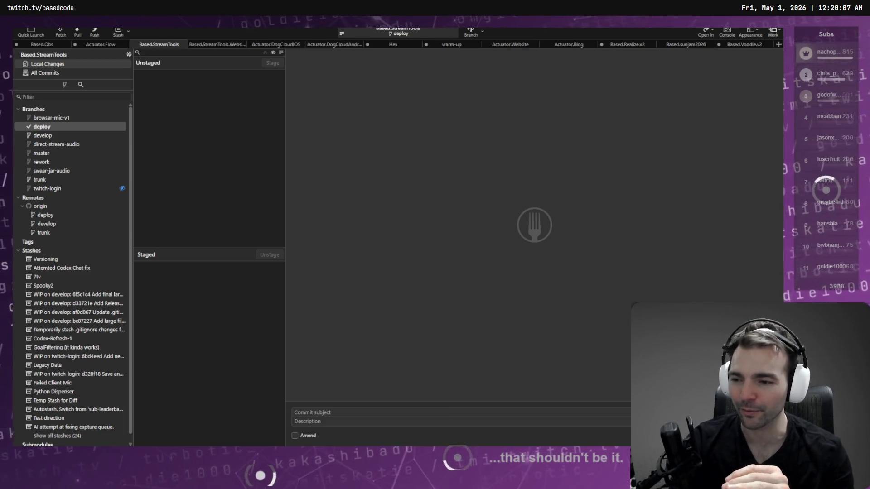
Step: Pick '4. None of the above' for Codex's retargeting question and attach a note
key("alt+Tab")
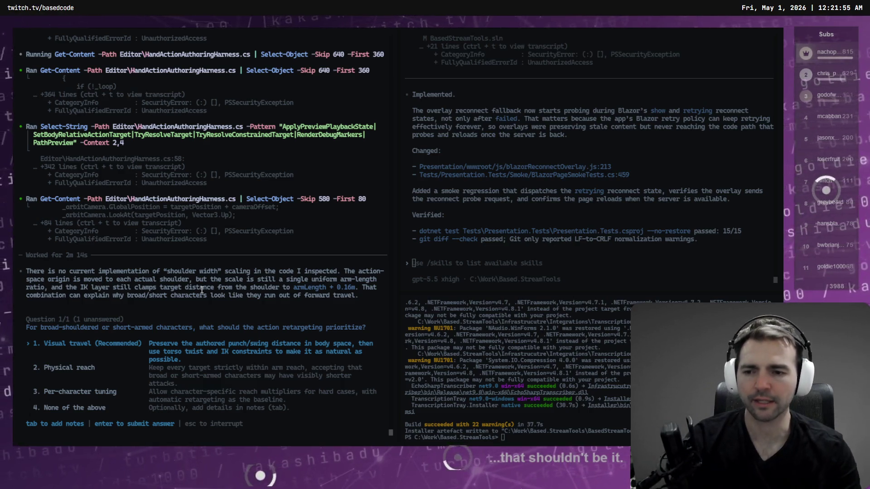
key("Down")
key("Down")
key("Down")
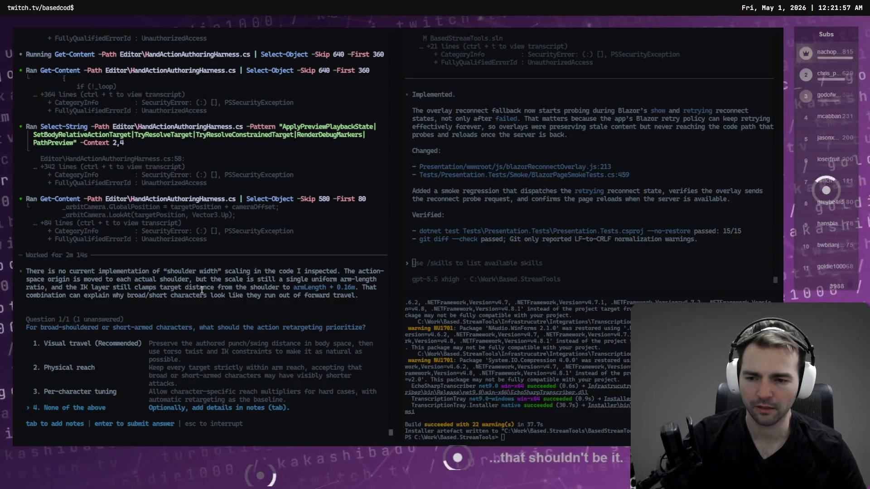
key("Tab")
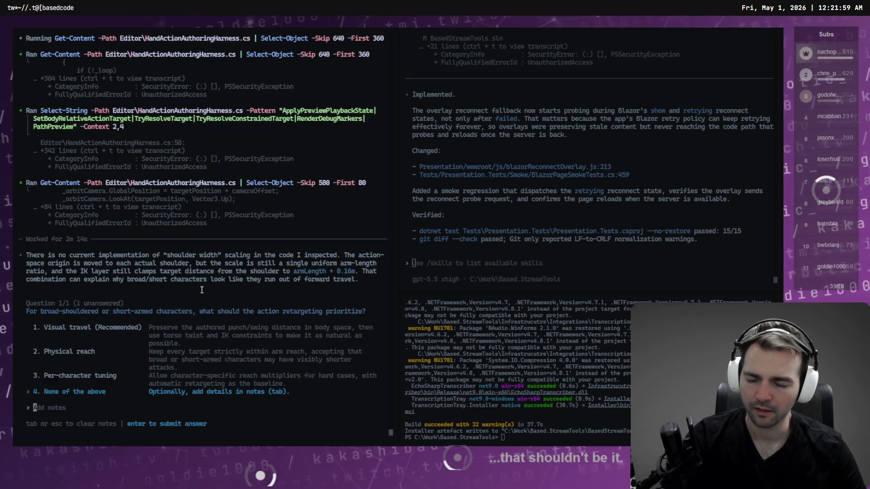
Step: Dictate a note to factor each character's shoulder width into how far their animation travels
key("super+h")
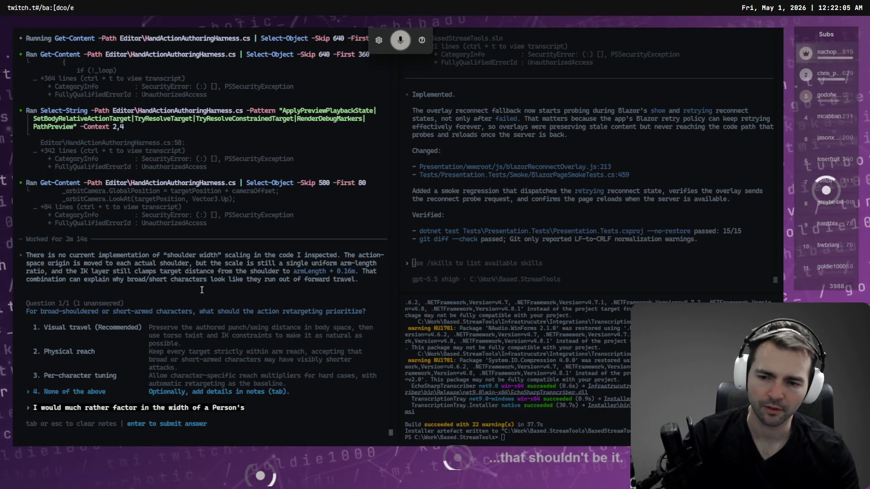
key("BackSpace")
key("BackSpace")
key("BackSpace")
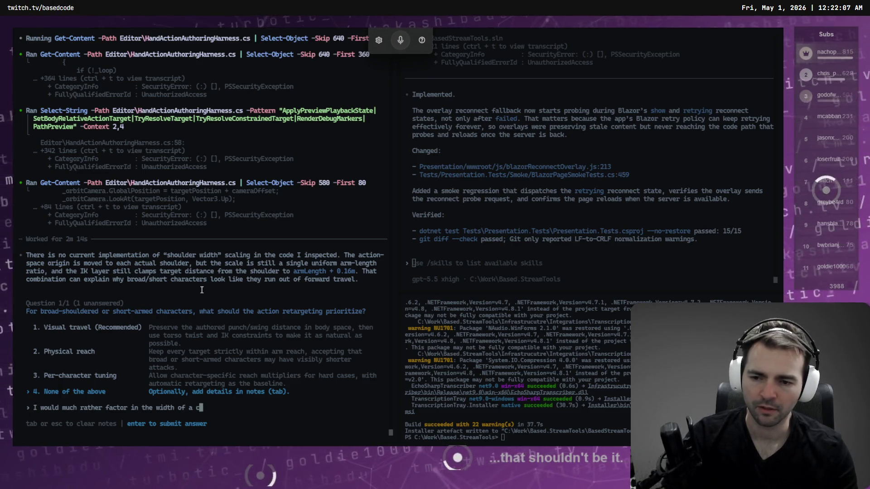
type("haracter's")
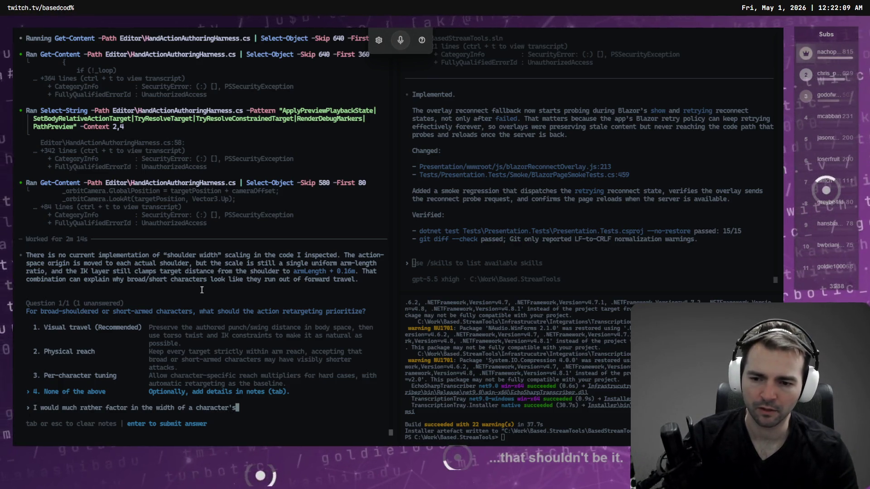
key("super+h")
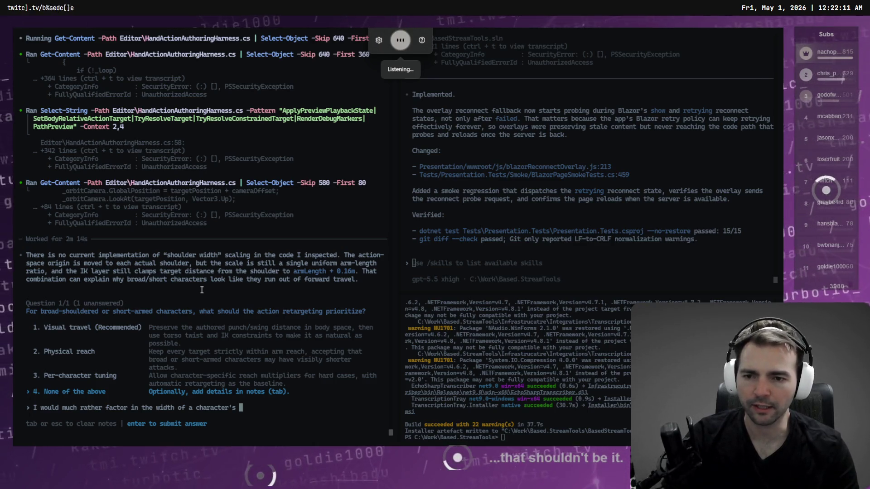
type("shoulder")
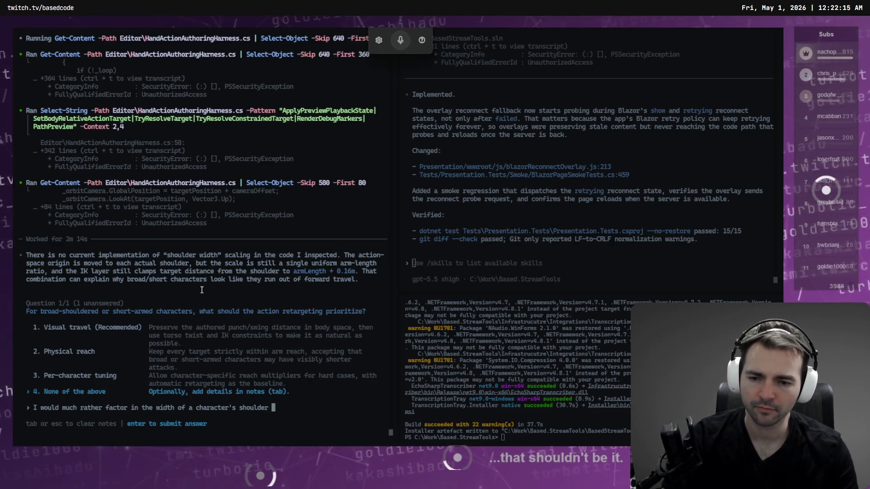
key("super+h")
type("when evaluating how long ")
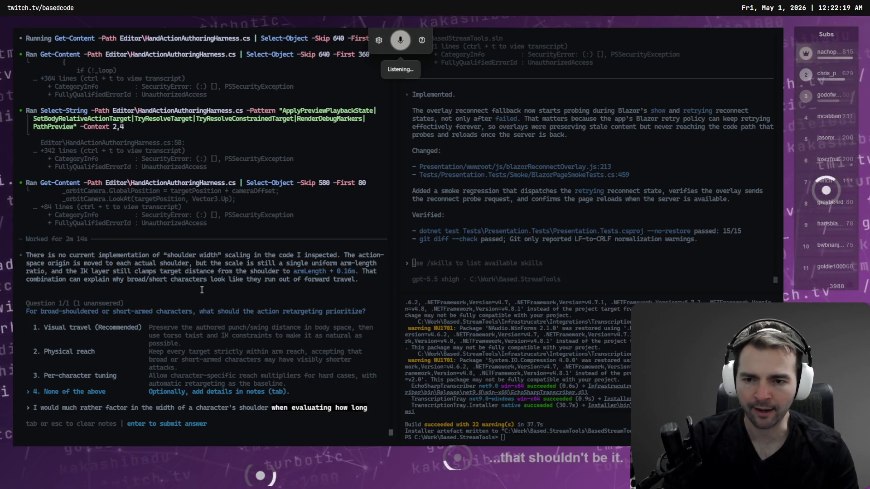
type("their travel should be with")
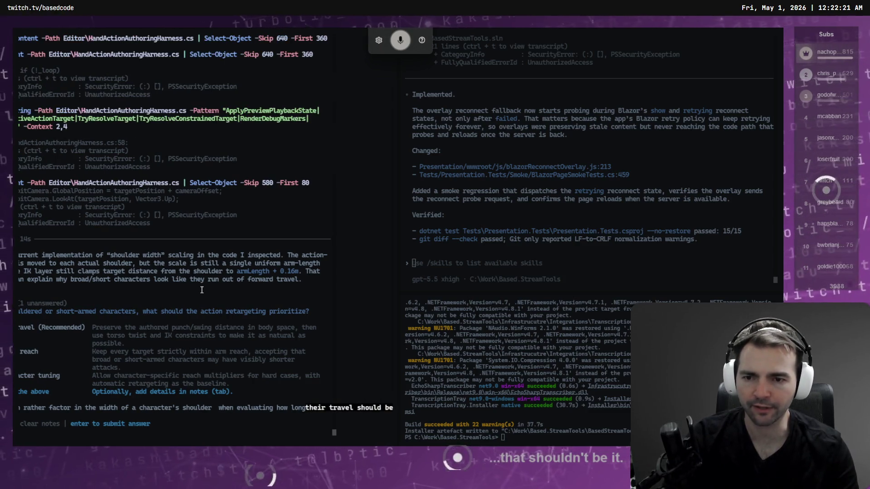
type(" a given animation")
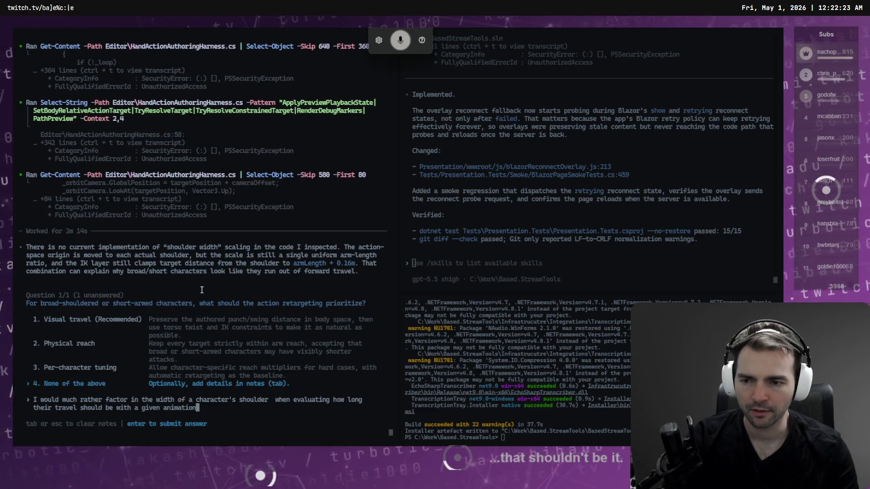
type(". ")
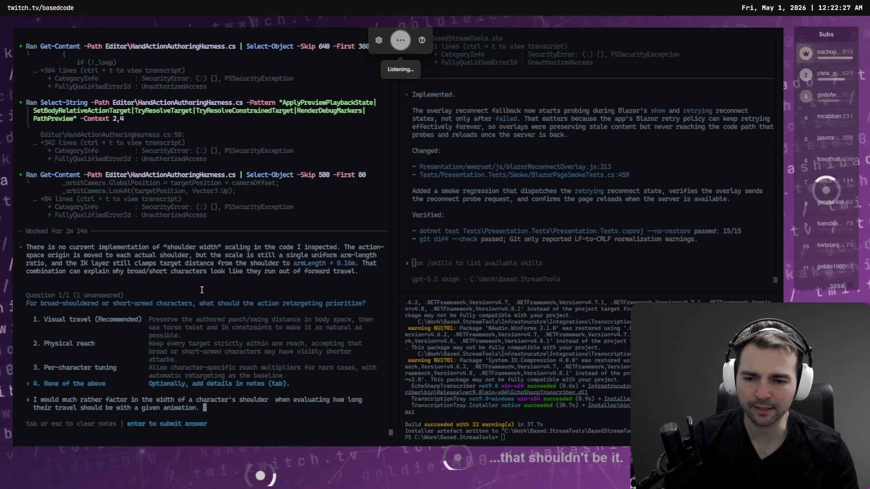
type("we can inspect the shoulder width in the same way that we")
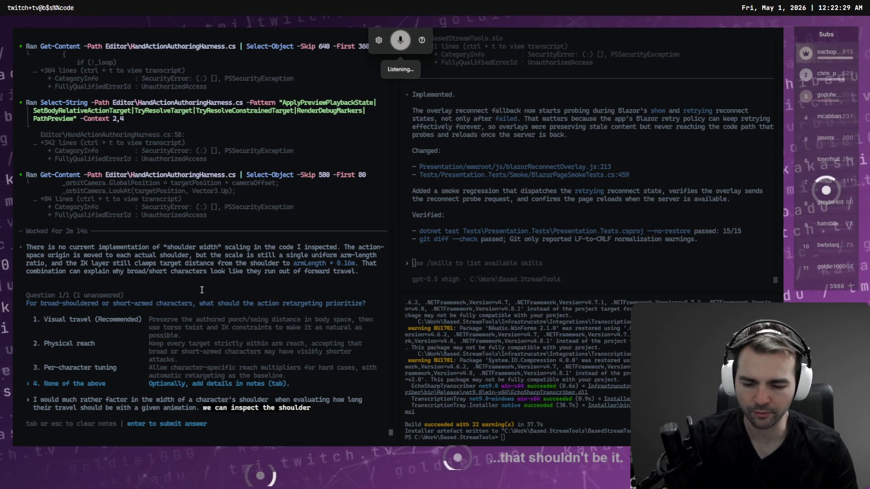
type(" look at the width of the arms in the")
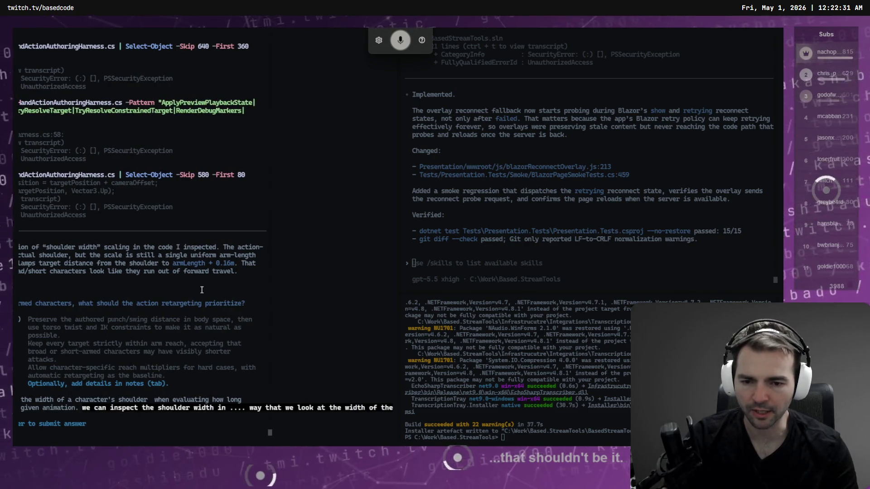
type(" skeleton")
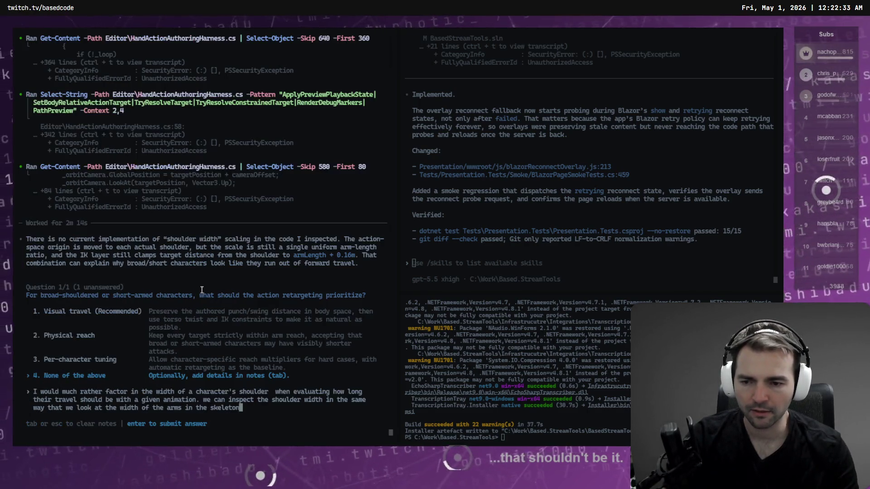
type(", ")
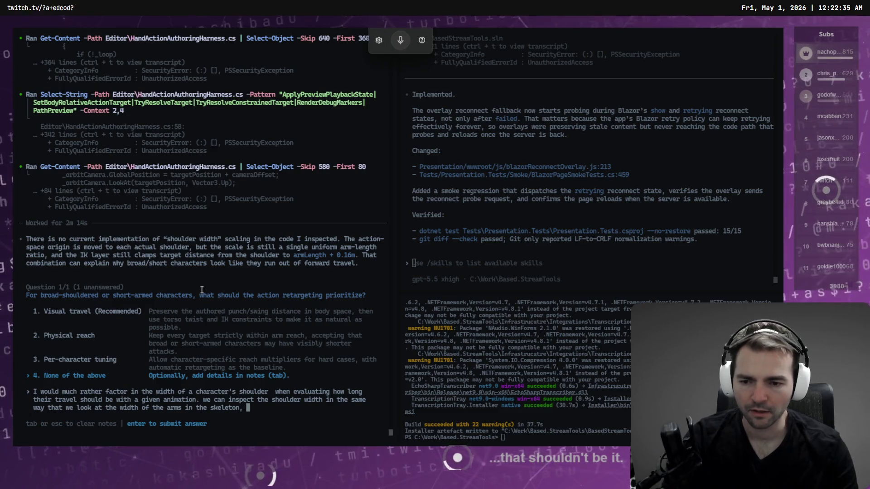
type("and use that as a fact that when scaling the")
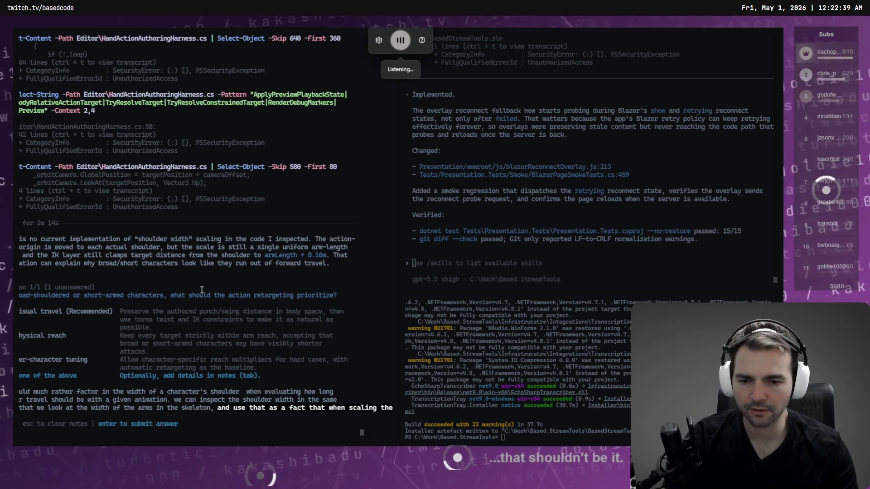
type(" animation.")
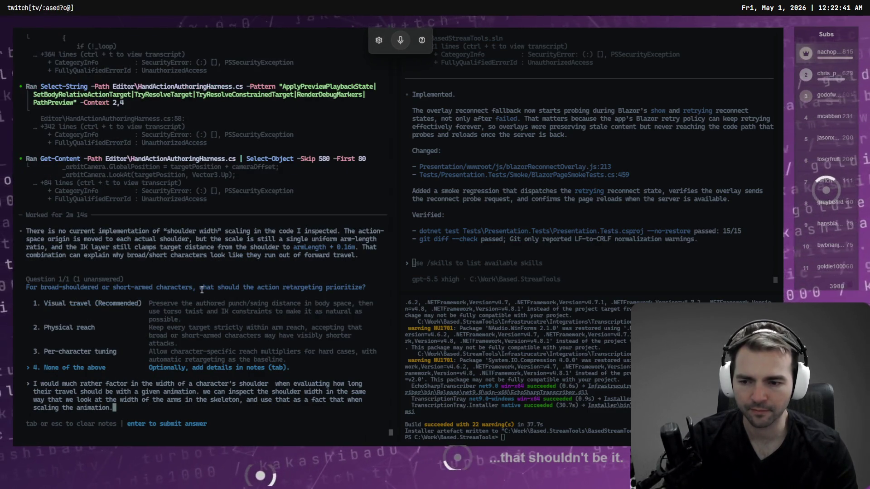
Step: Submit the shoulder-width answer so Codex drafts its retargeting plan
key("Return")
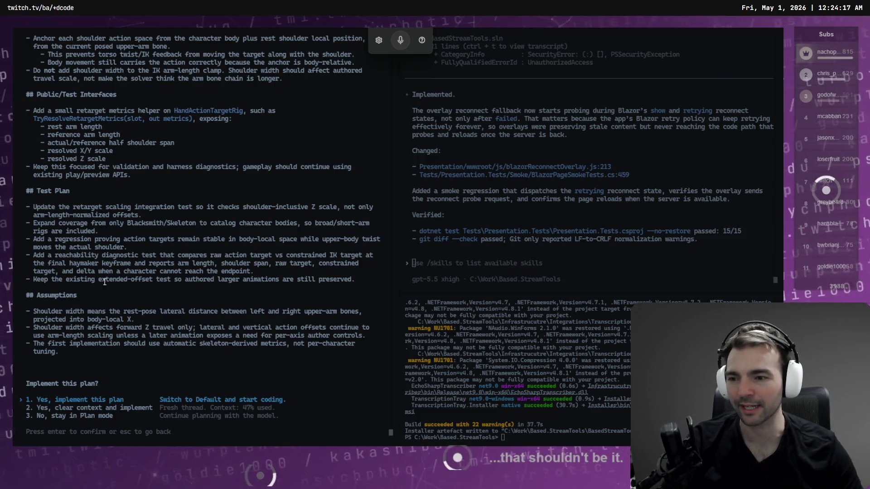
scroll(209, 241, "up", 5)
scroll(208, 241, "up", 2)
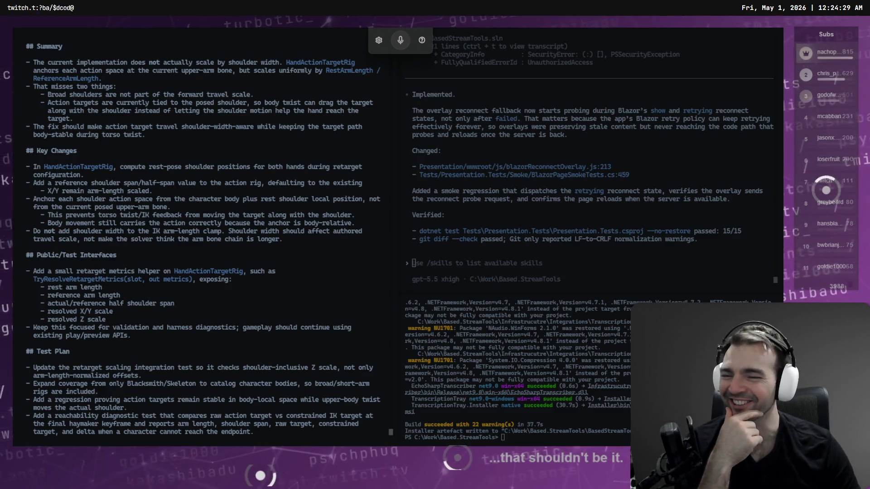
scroll(185, 99, "up", 8)
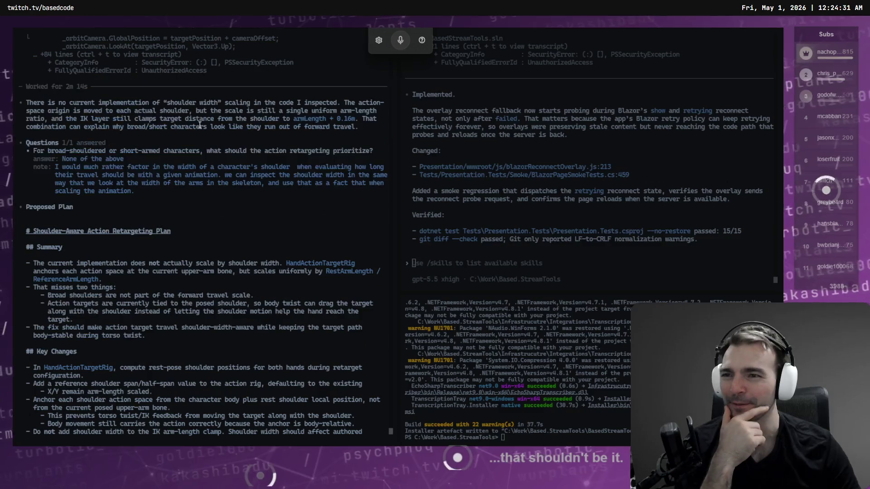
scroll(199, 115, "down", 3)
scroll(192, 116, "up", 2)
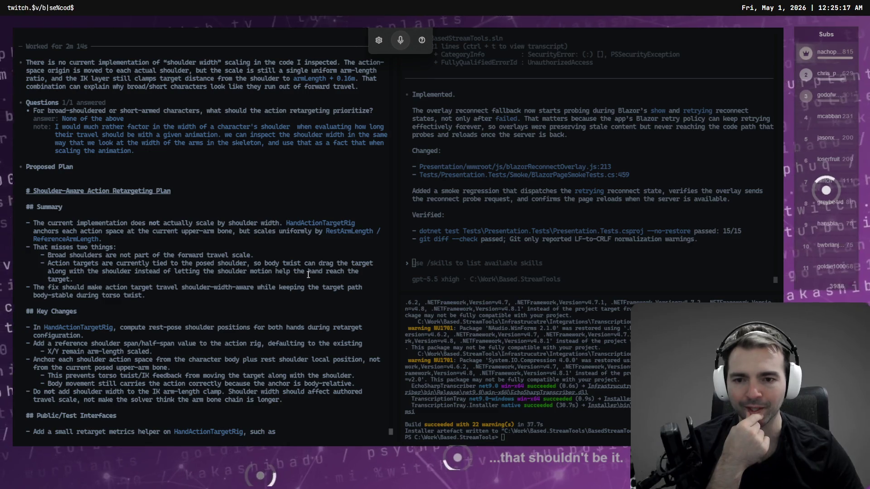
Step: Read through the proposed plan and answer '3. No, stay in Plan mode'
scroll(72, 279, "down", 2)
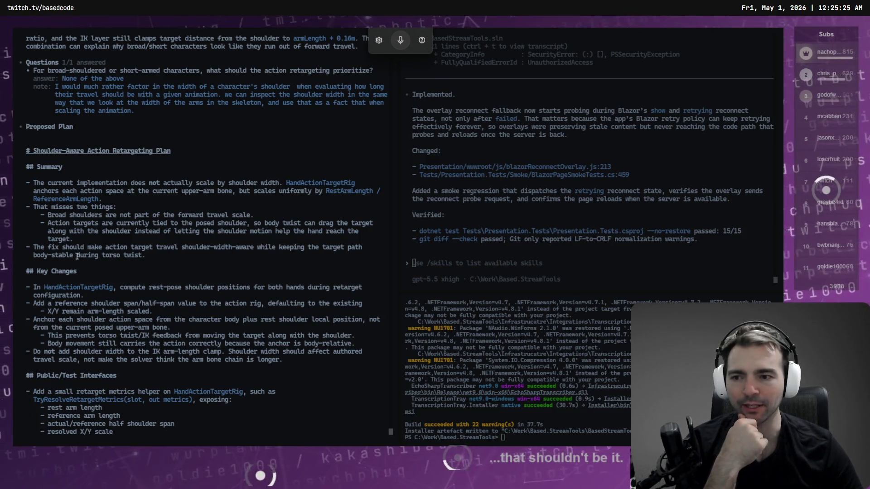
scroll(163, 260, "down", 4)
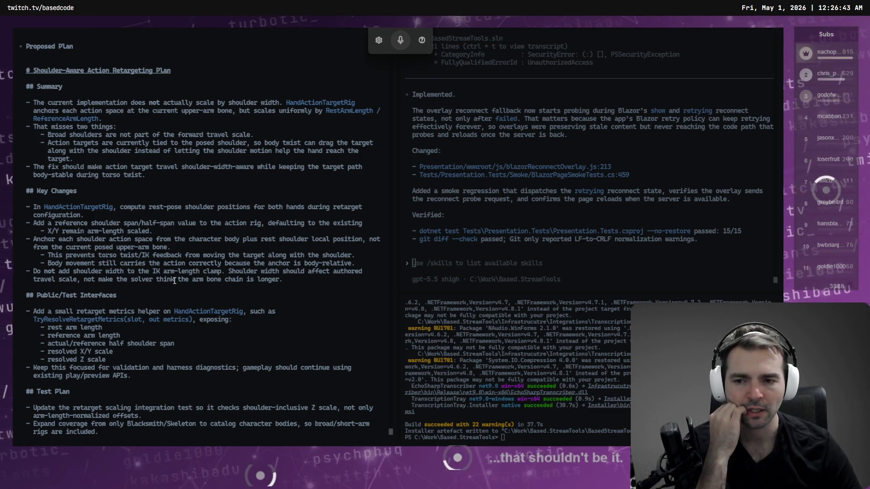
left_click_drag(284, 280, 31, 221)
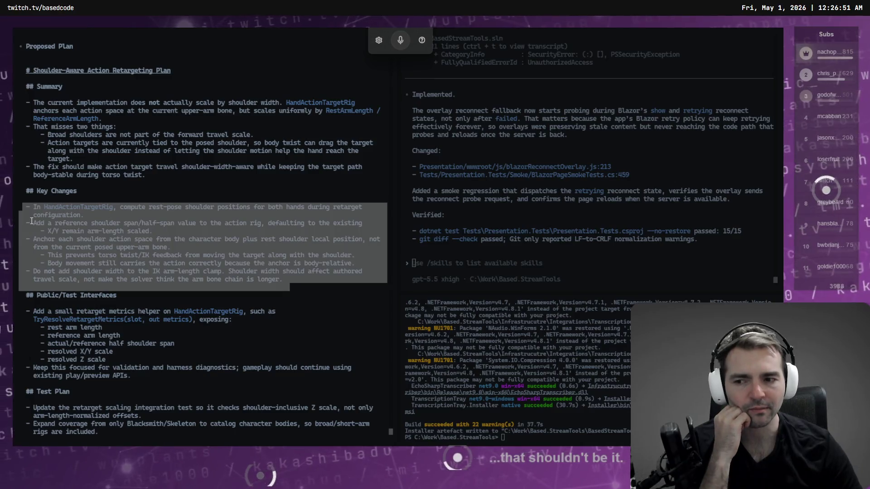
key("ctrl+c")
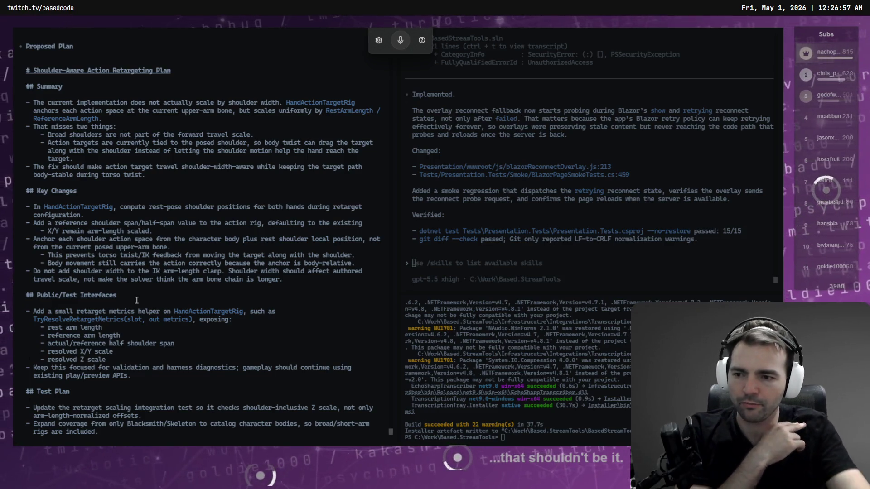
scroll(145, 317, "down", 8)
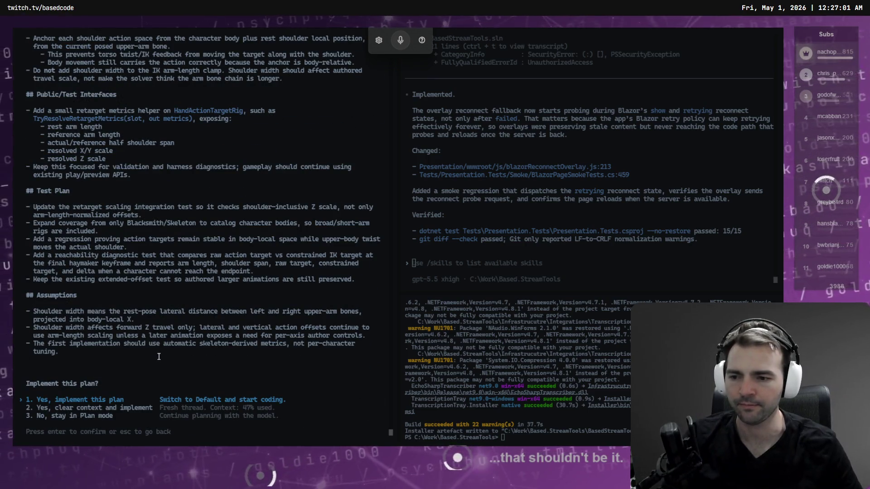
key("Down")
key("Down")
key("Return")
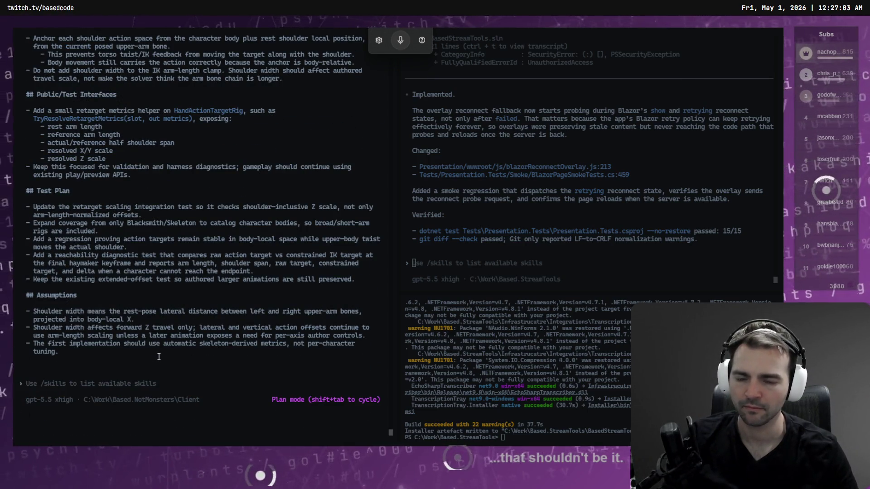
Step: Dictate and send a suggestion to play the animation relative to the shoulder bone so torso twist extends reach
key("ctrl+space")
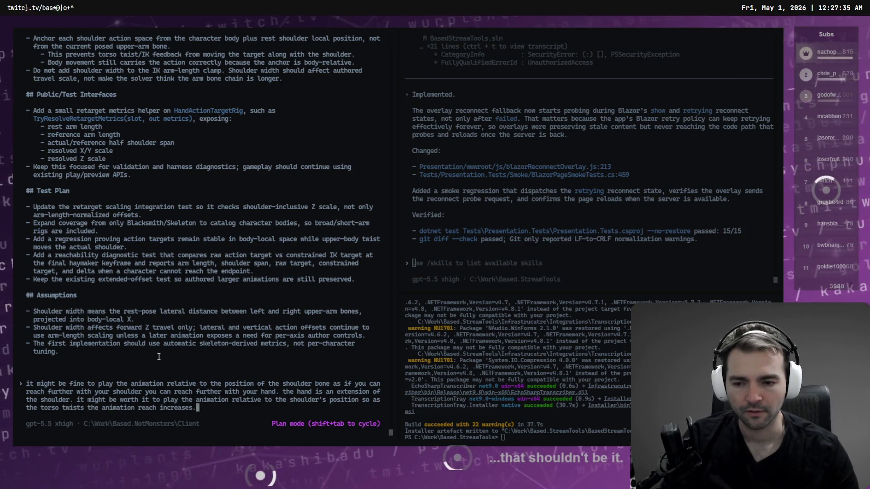
key("super+h")
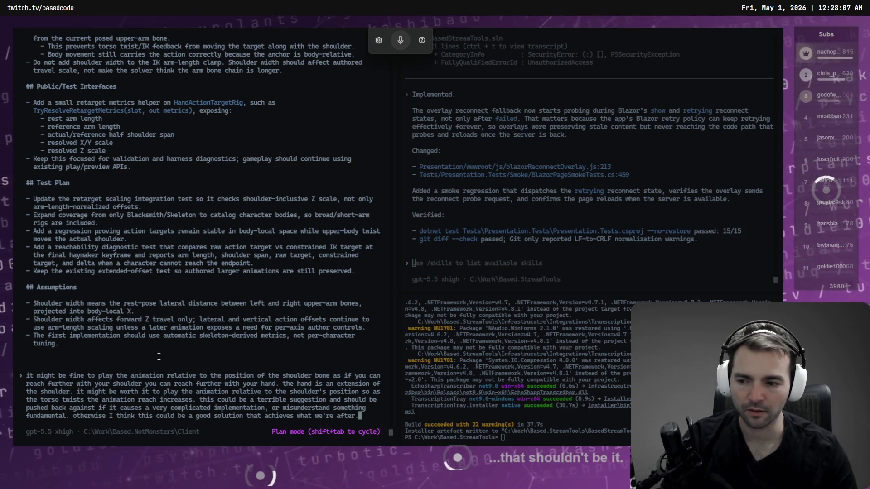
key("Return")
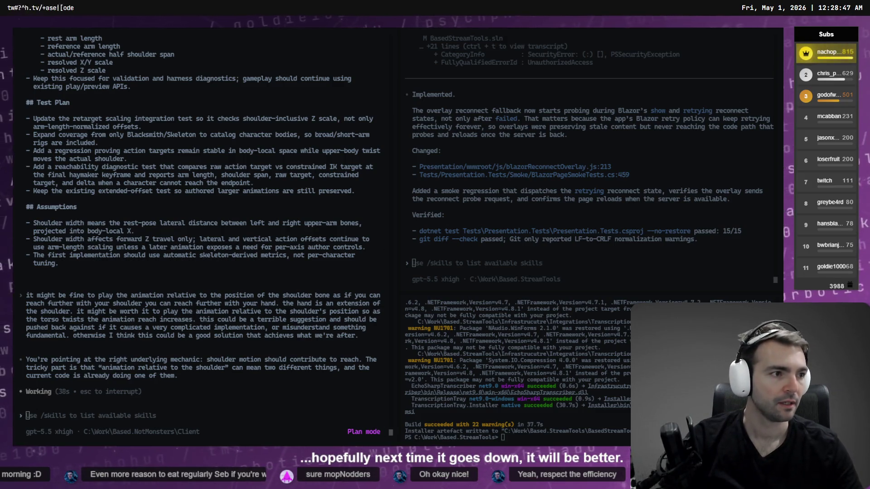
key("alt+Tab")
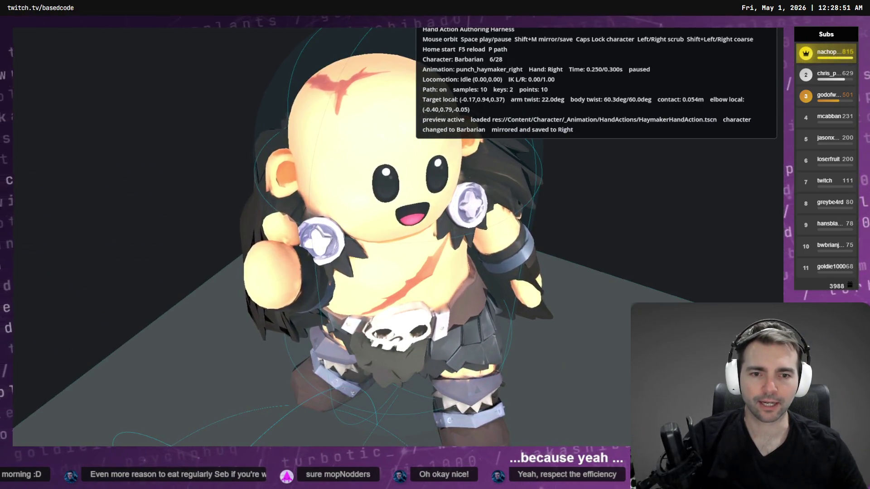
Step: Scrub the Barbarian's haymaker back to its start and step it forward
key("Left")
key("Left")
key("Left")
key("Left")
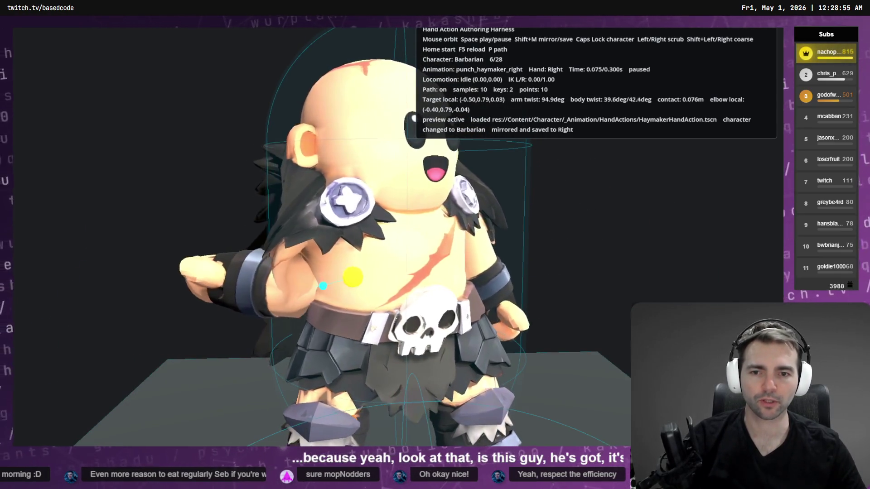
key("Home")
key("Right")
key("Right")
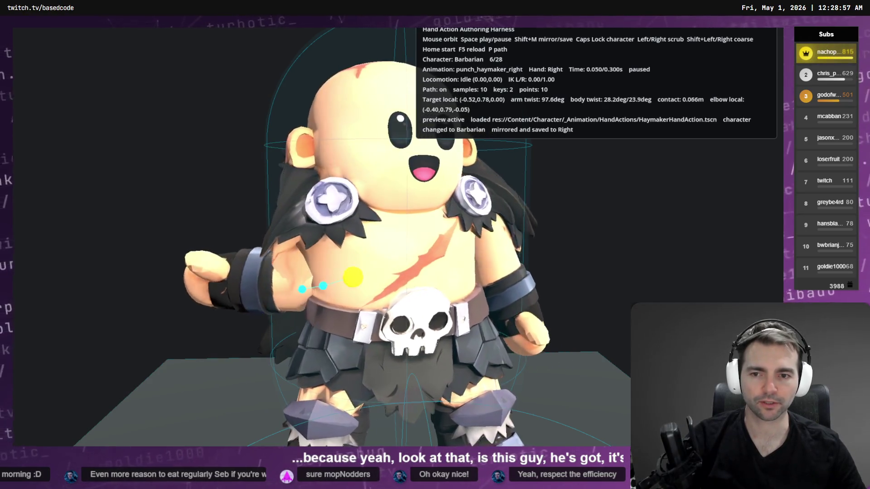
key("Right")
key("Right")
key("Right")
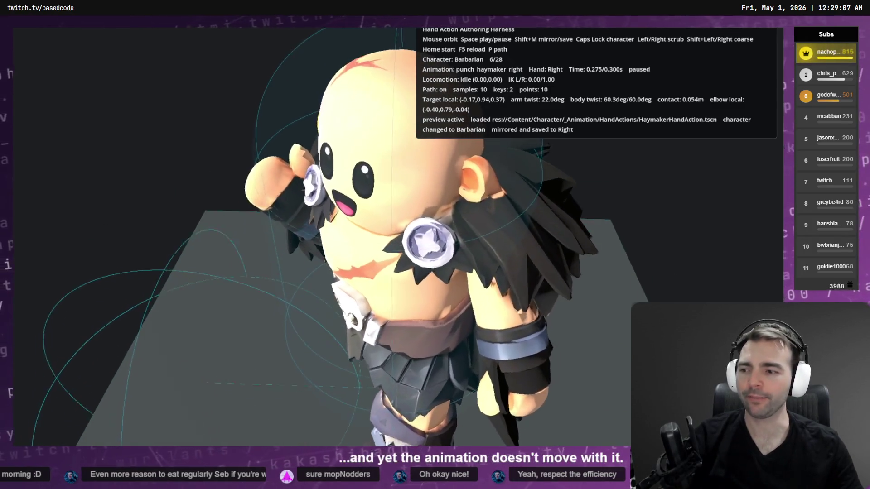
Step: Preview the punch on King, Maiden, Townsmen, Werewolf, Witch, Mummy, Cyclops and Vampire
key("Caps_Lock")
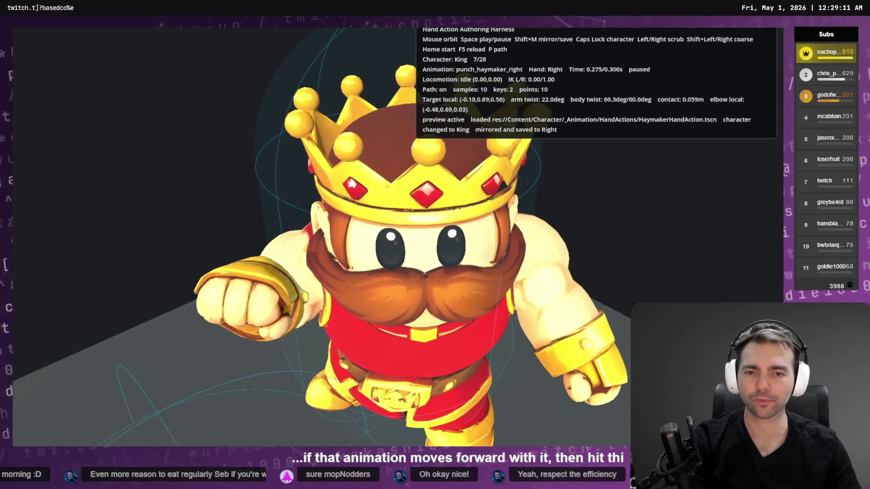
key("Right")
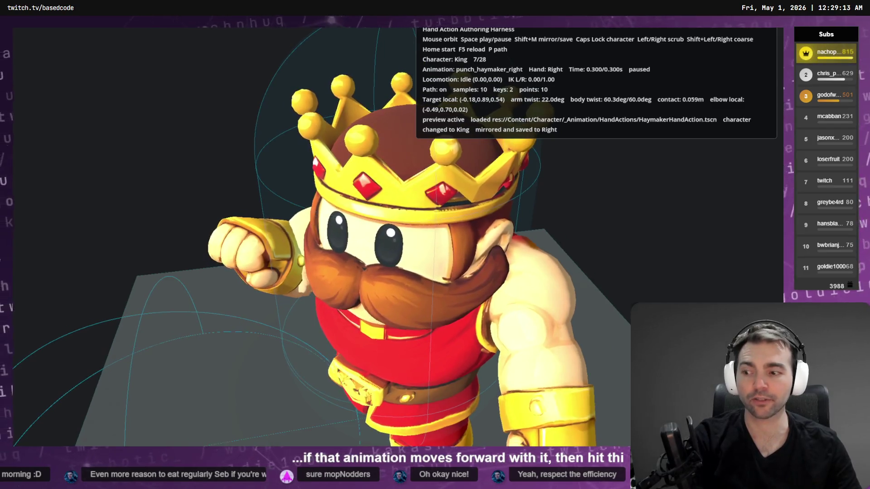
key("Caps_Lock")
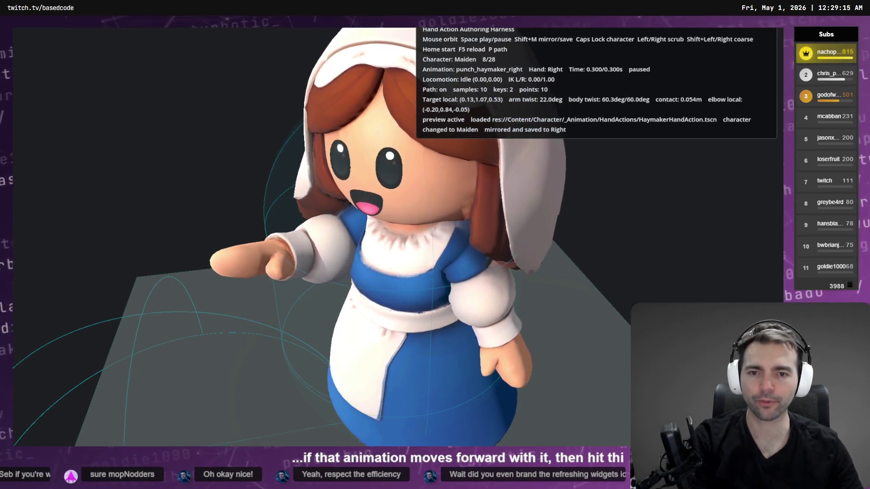
key("Caps_Lock")
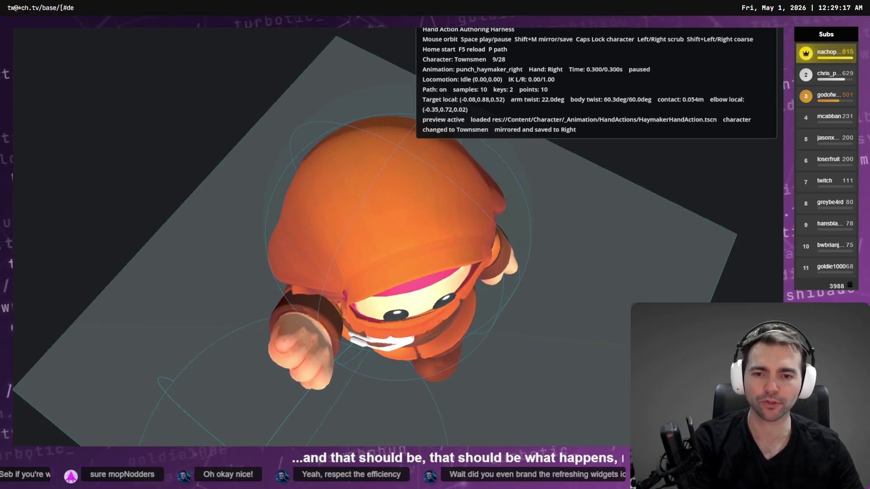
key("Caps_Lock")
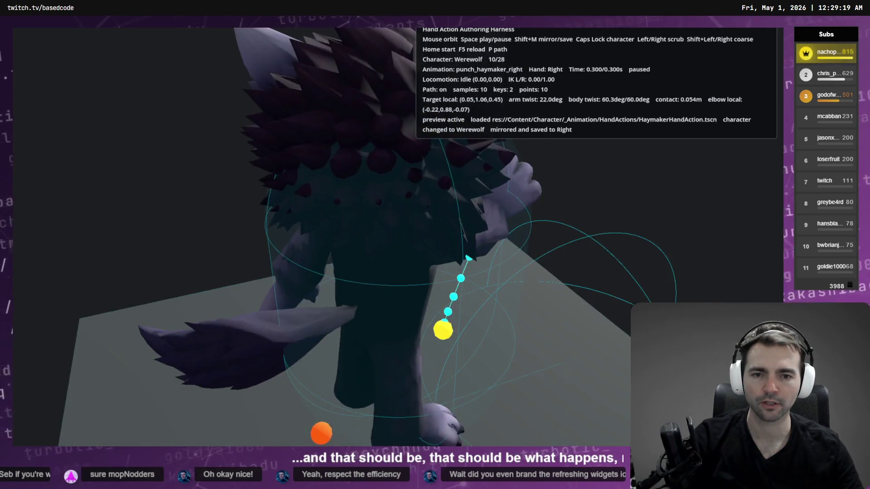
key("Caps_Lock")
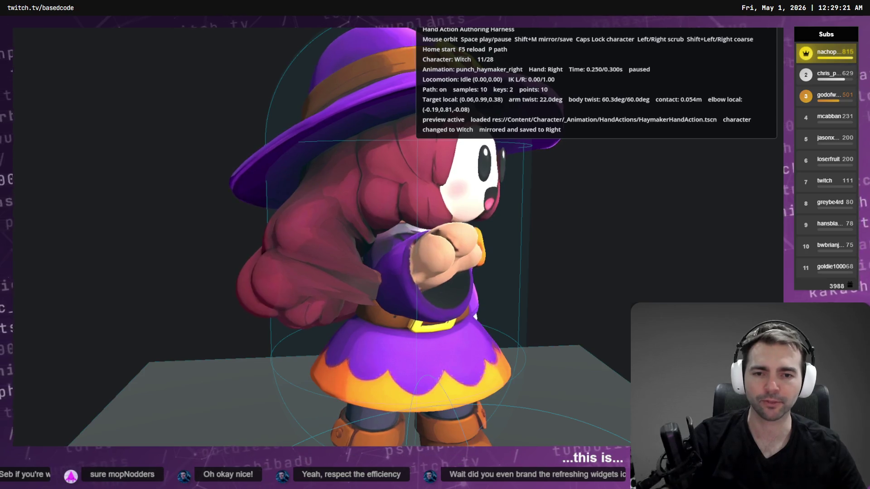
key("Right")
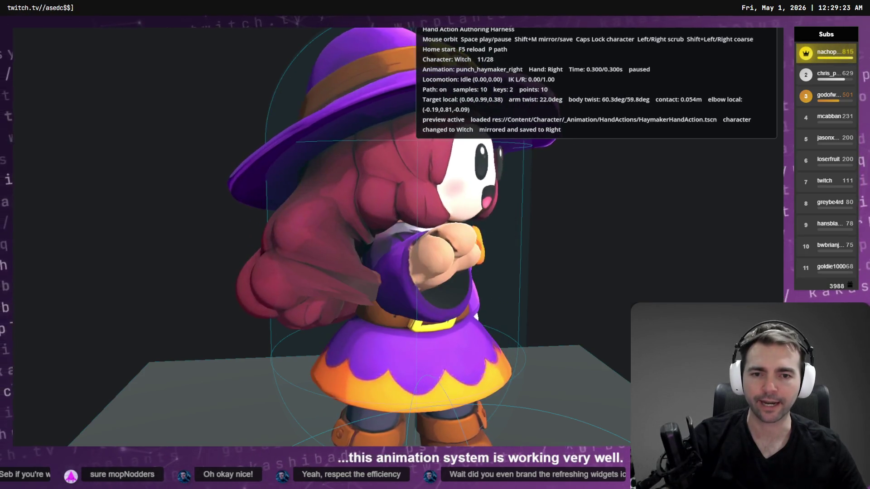
key("Caps_Lock")
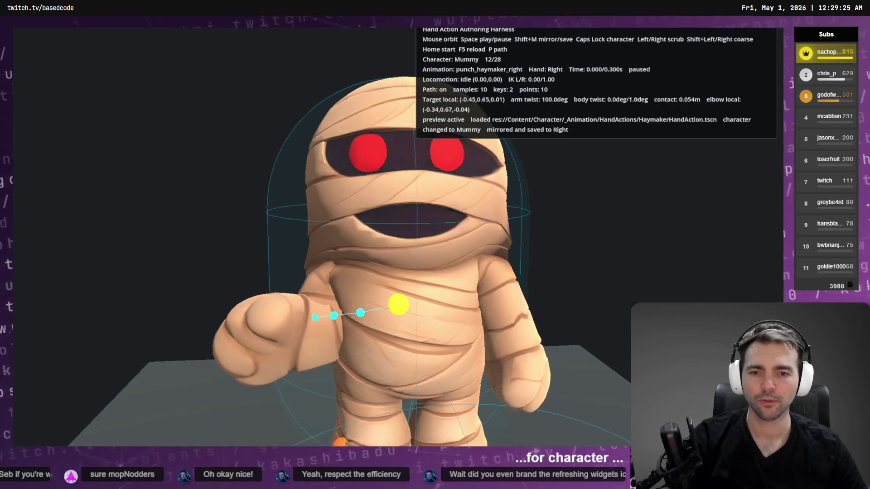
key("Caps_Lock")
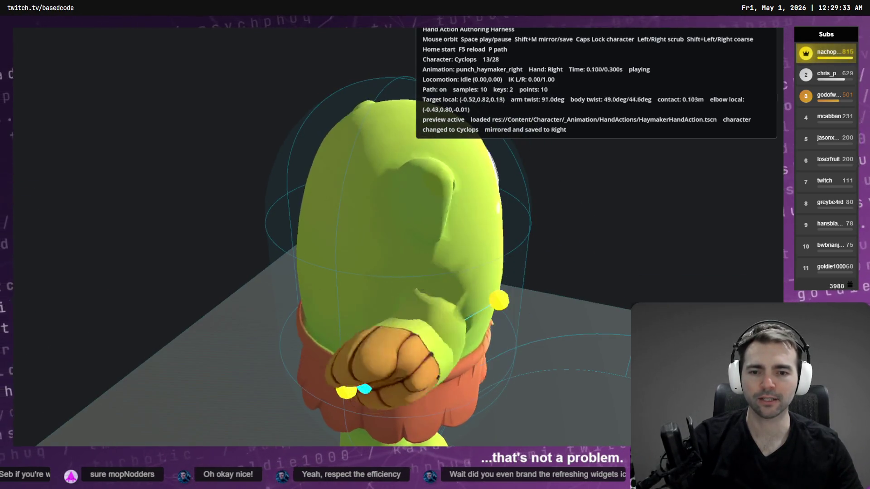
key("shift+Right")
key("shift+Right")
key("shift+Right")
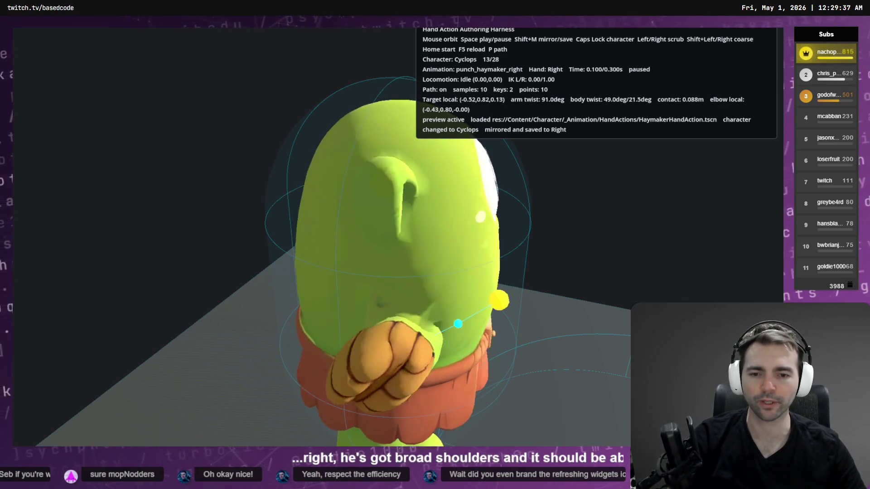
key("Caps_Lock")
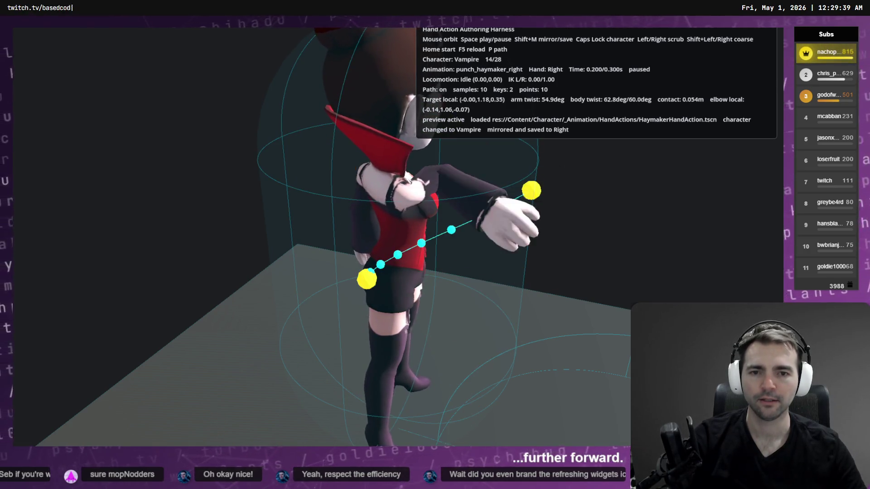
key("space")
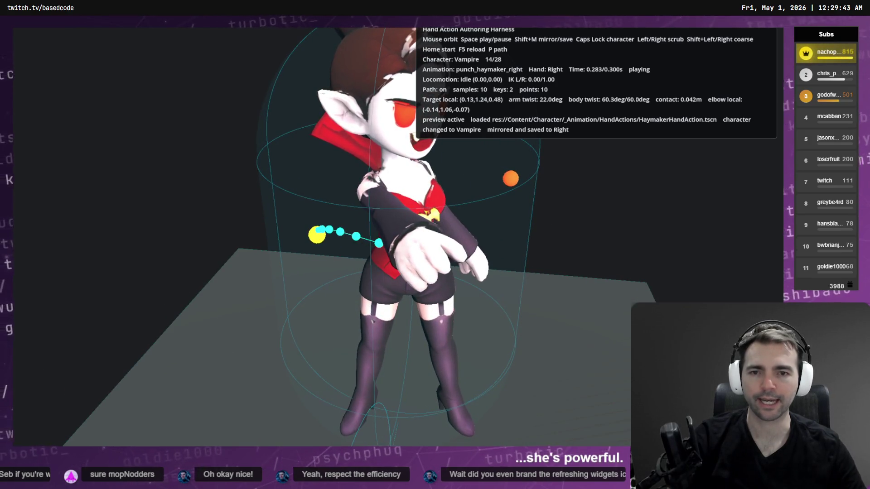
Step: Step the punch through its frames on the Newlyweds, orbiting around the groom's arm
key("Caps_Lock")
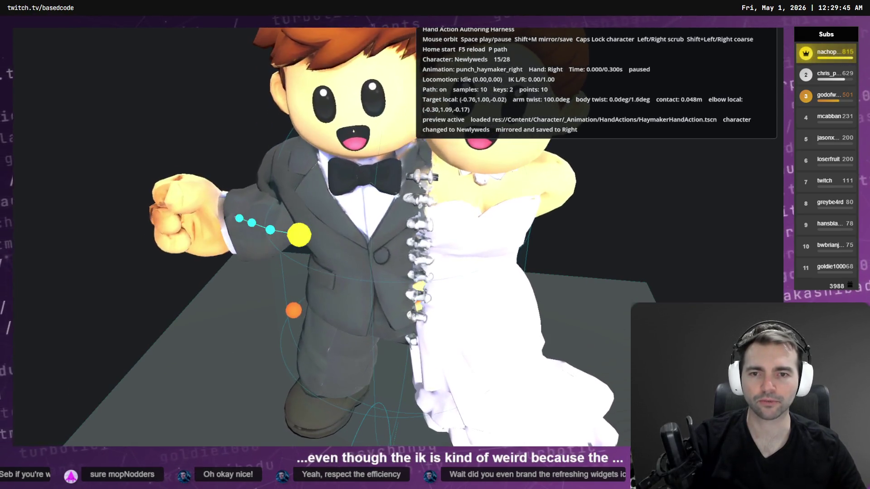
key("shift+Right")
key("shift+Right")
key("shift+Right")
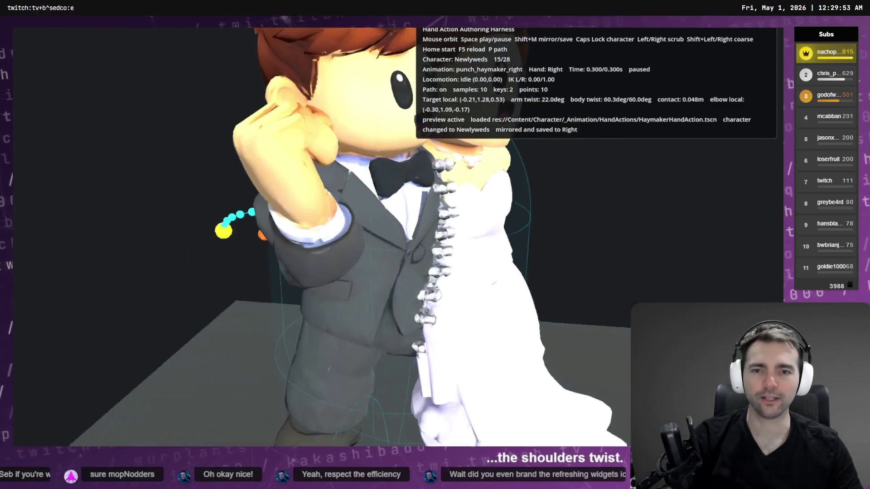
key("Home")
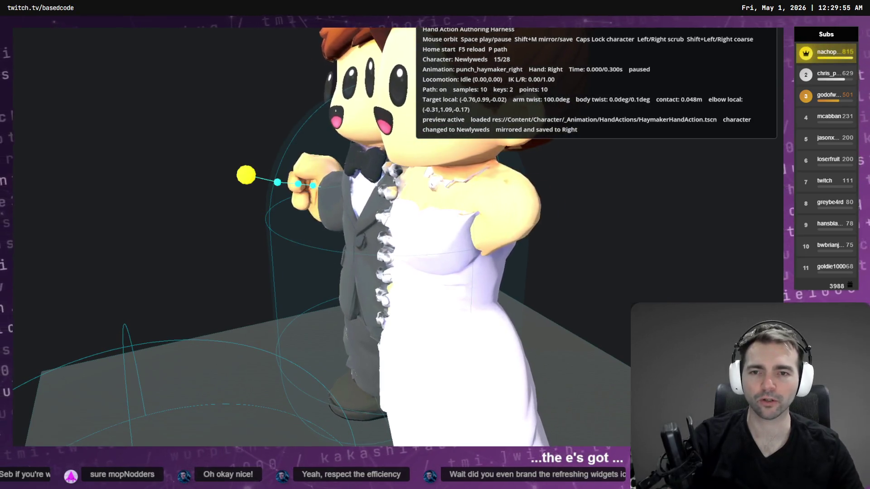
key("Right")
key("Right")
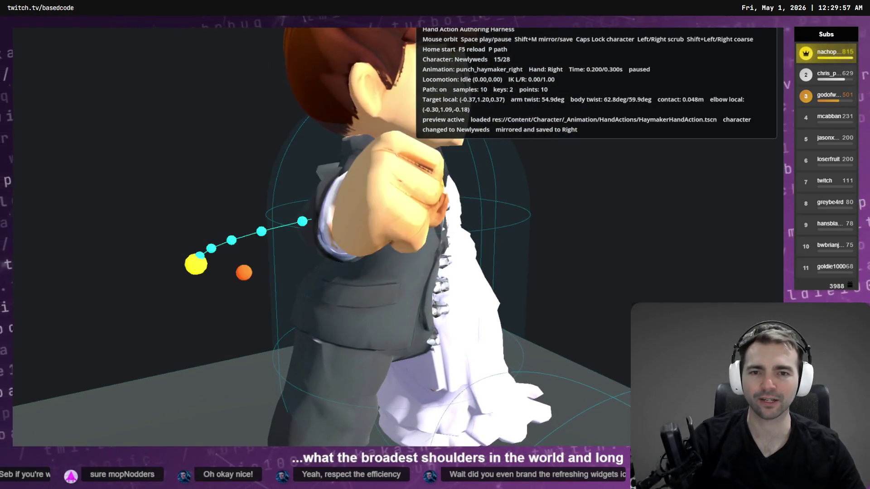
key("Right")
key("Home")
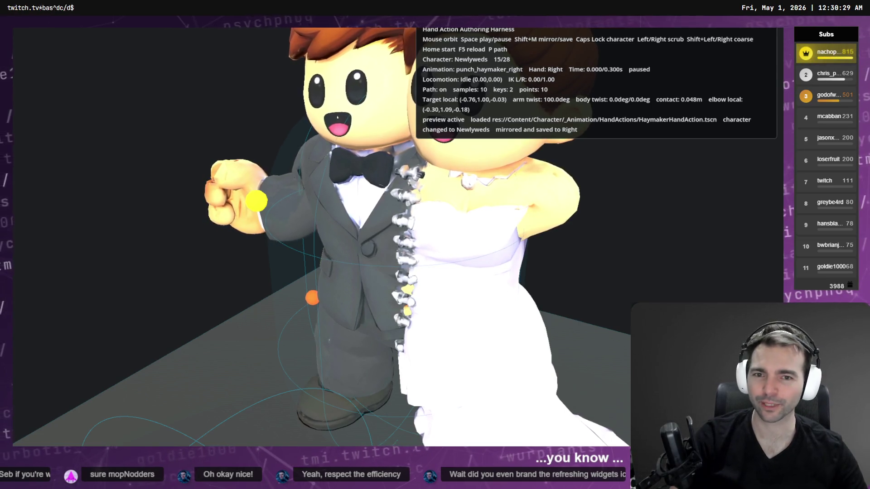
mouse_move(317, 227)
left_mouse_down()
mouse_move(408, 217)
mouse_move(363, 227)
left_mouse_up()
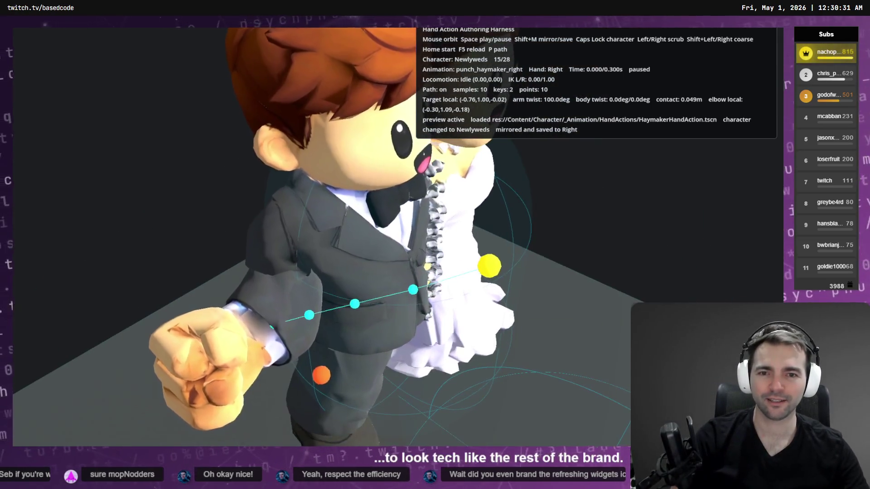
Step: Play the punch on Worm and Yeti, then go back to the Codex terminal
key("Caps_Lock")
key("space")
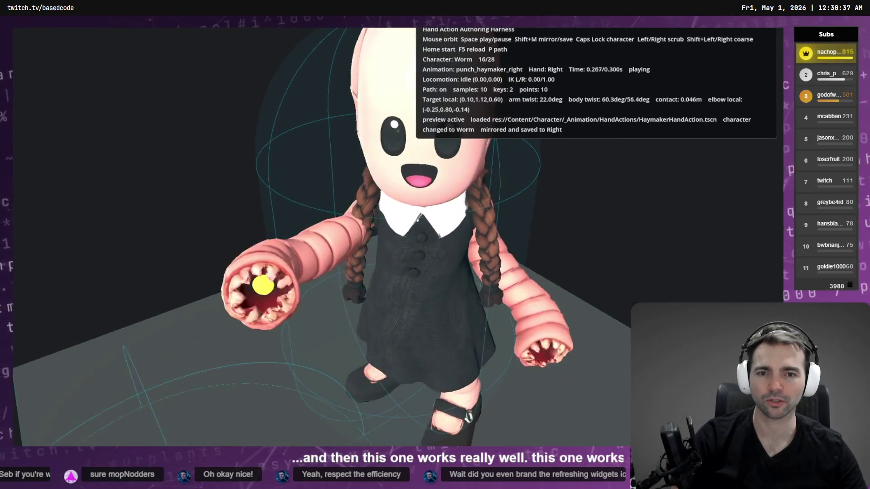
key("Caps_Lock")
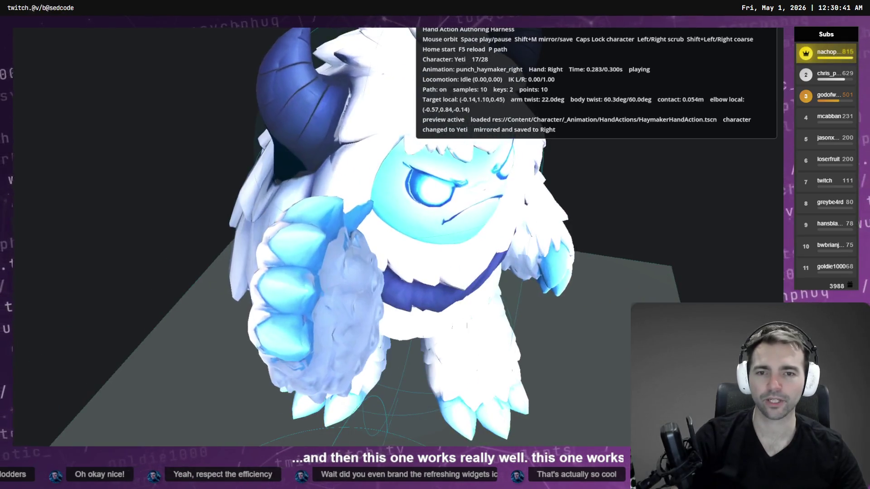
key("alt+Tab")
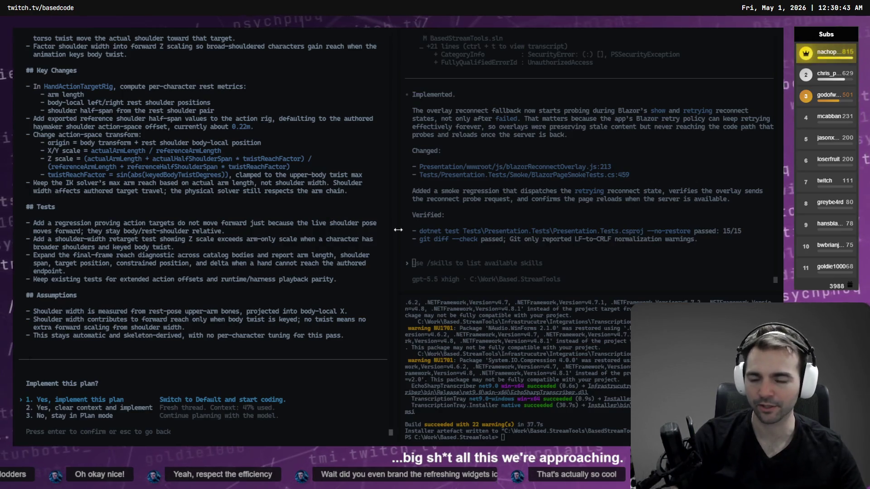
Step: Reread the Shoulder-Aware Reach Retargeting plan and highlight '3. No, stay in Plan mode'
scroll(179, 229, "up", 5)
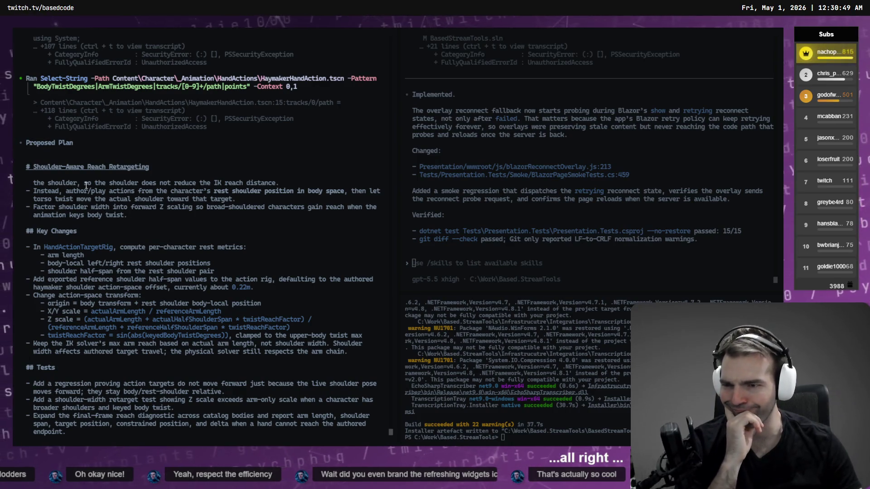
mouse_move(35, 185)
left_mouse_down()
mouse_move(275, 196)
mouse_move(272, 224)
left_mouse_up()
left_click(35, 194)
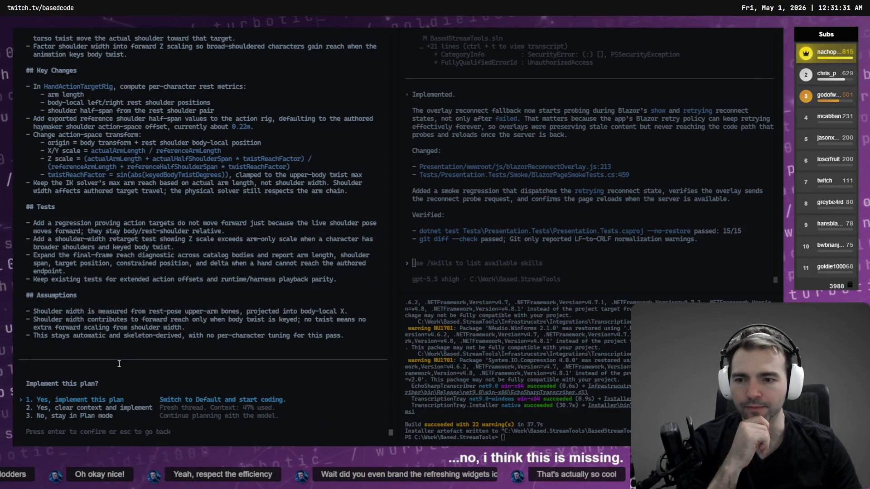
key("Down")
key("Down")
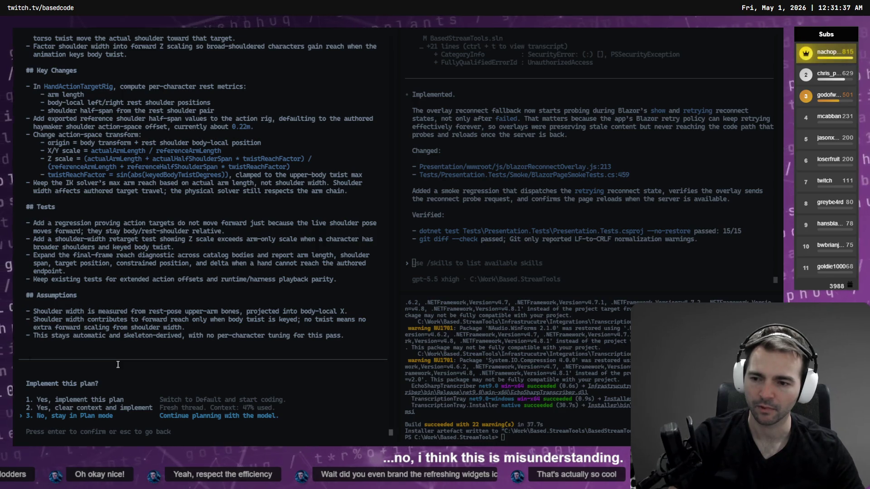
Step: Stay in Plan mode and dictate a follow-up, inserting 'arm' before 'animation'
key("Return")
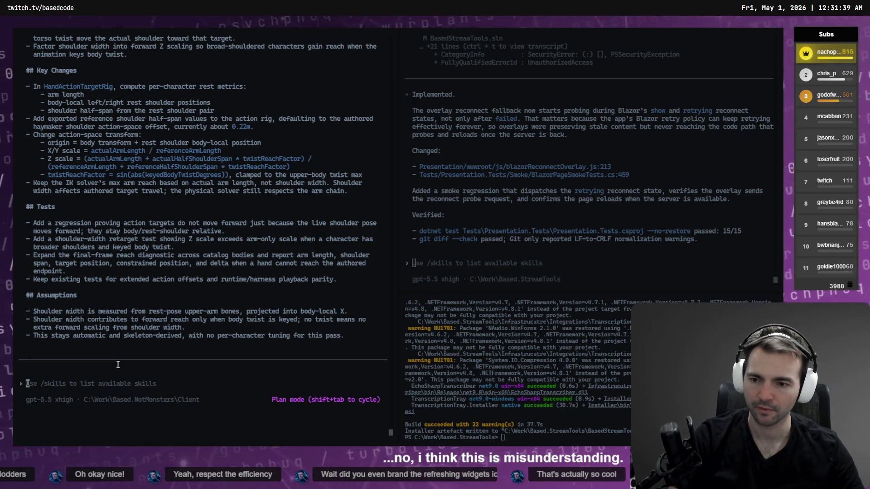
key("ctrl+super")
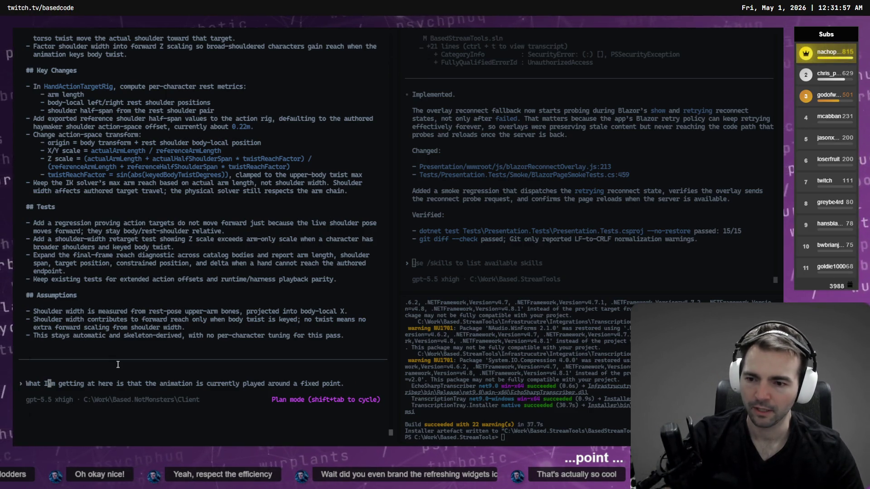
key("ctrl+Right")
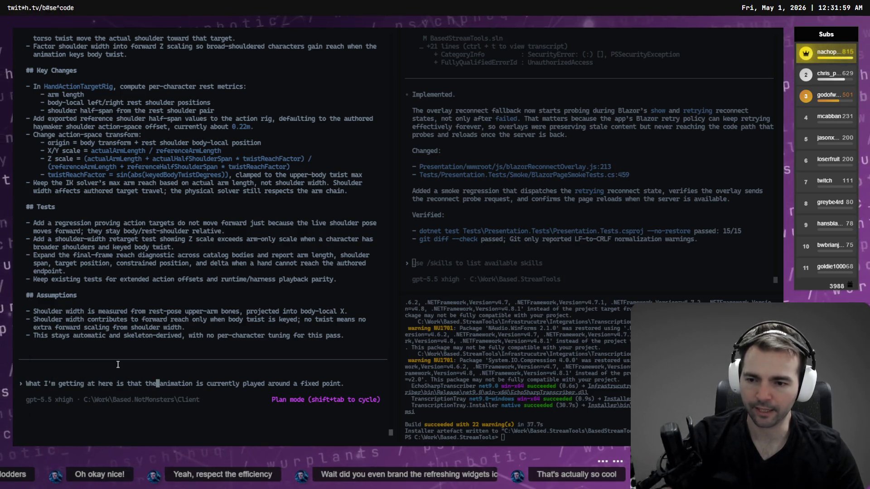
type("ARM")
key("BackSpace")
key("BackSpace")
key("BackSpace")
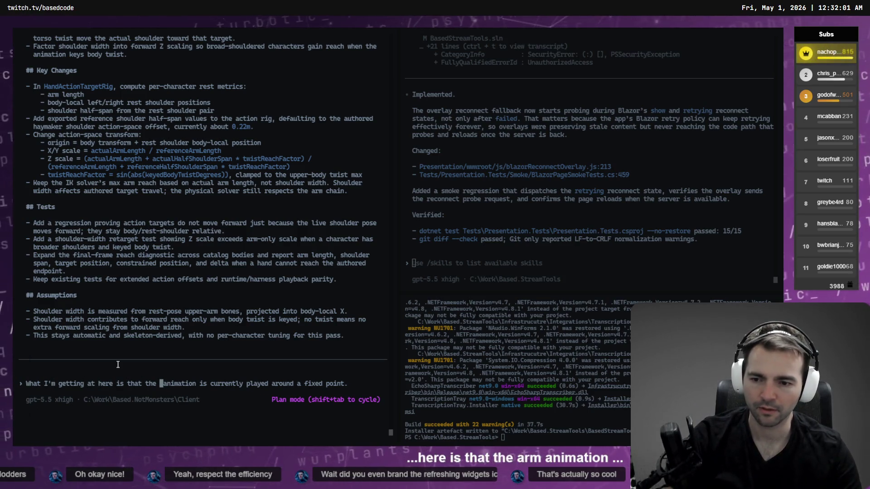
type("arm")
key("End")
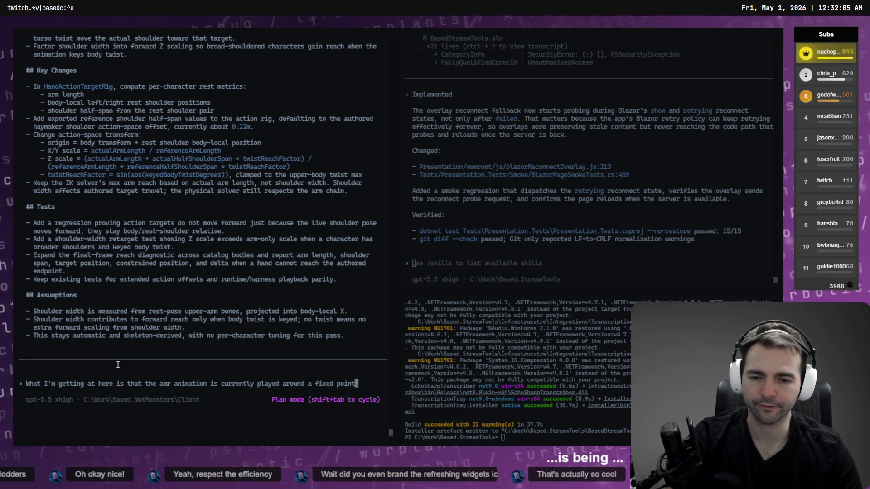
Step: Dictate the rest about following the shoulder's offset when the torso twists, then send it
key("ctrl+alt+space")
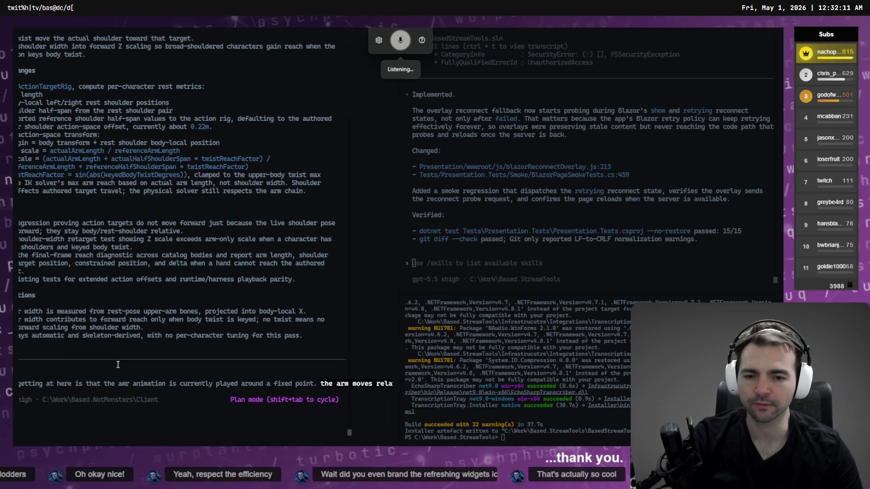
key("ctrl+alt+space")
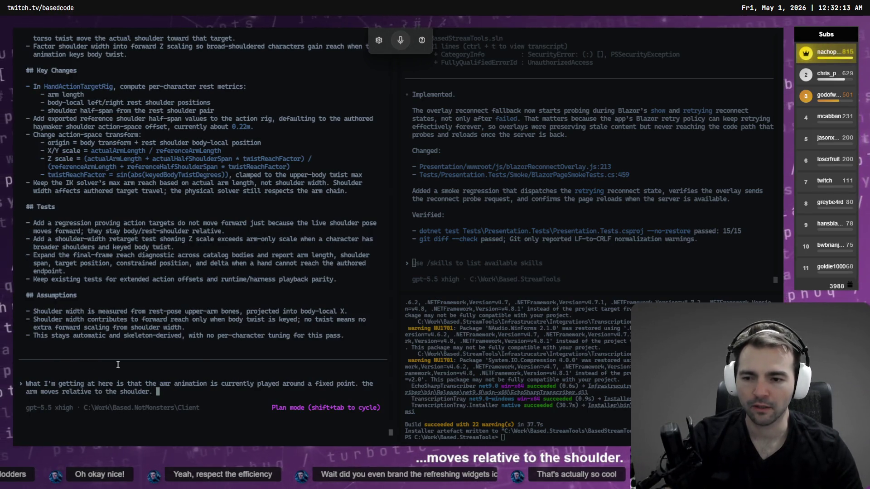
key("ctrl+alt+space")
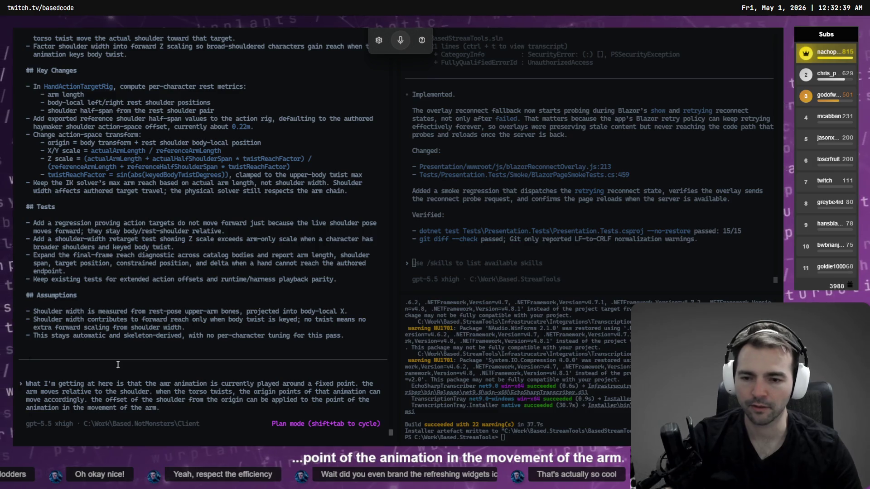
type("\\")
key("Return")
type("\\")
key("Return")
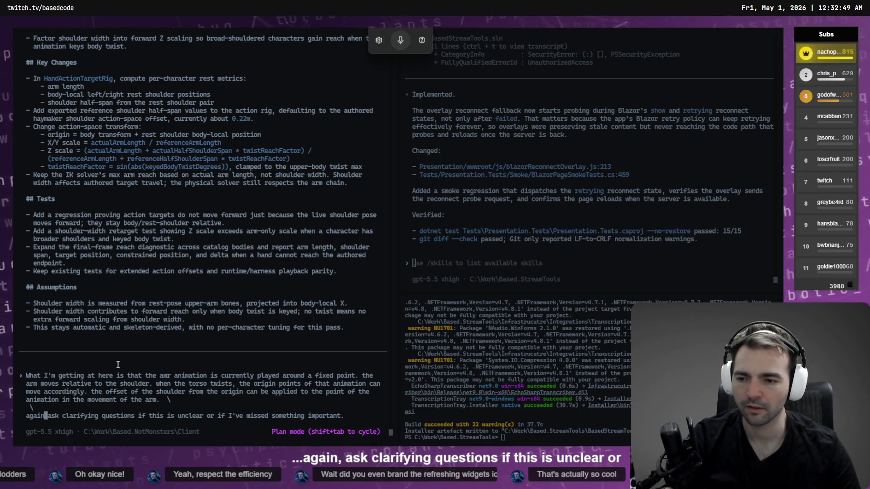
type(",")
key("Return")
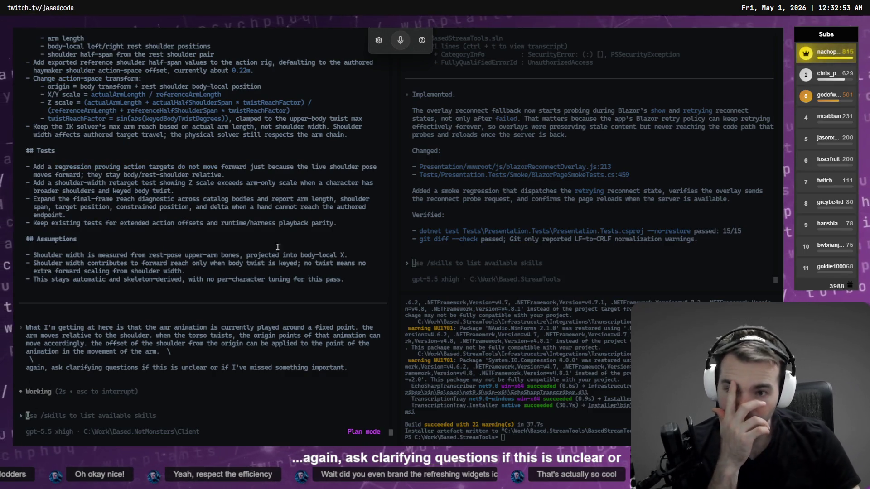
Step: Read Codex's reply and Question 1/2 on whether shoulder position or rotation moves the hand path
scroll(206, 224, "up", 5)
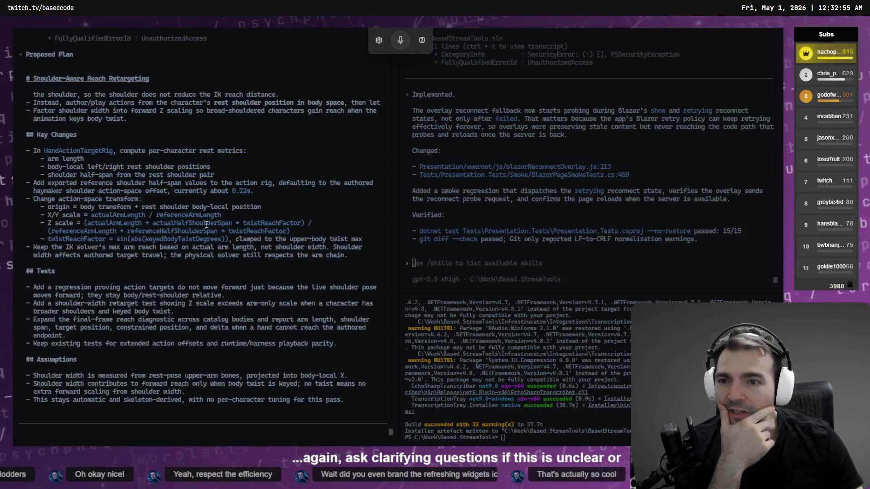
scroll(91, 157, "up", 3)
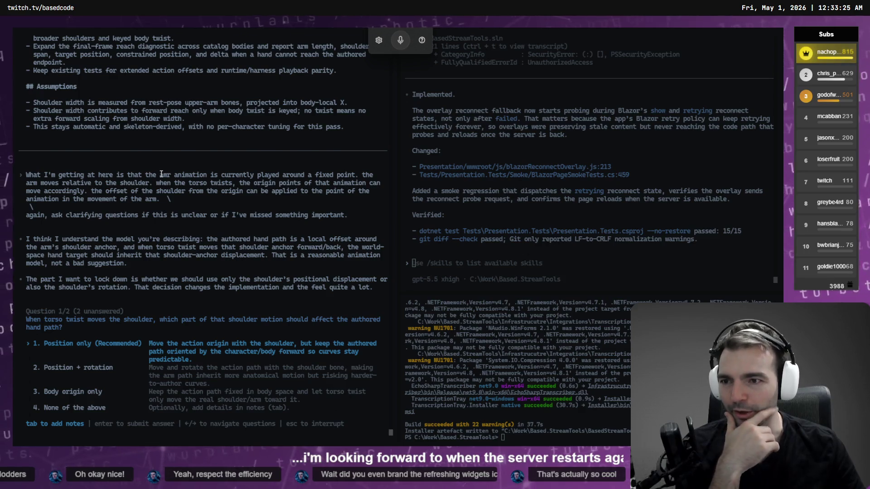
scroll(161, 174, "up", 2)
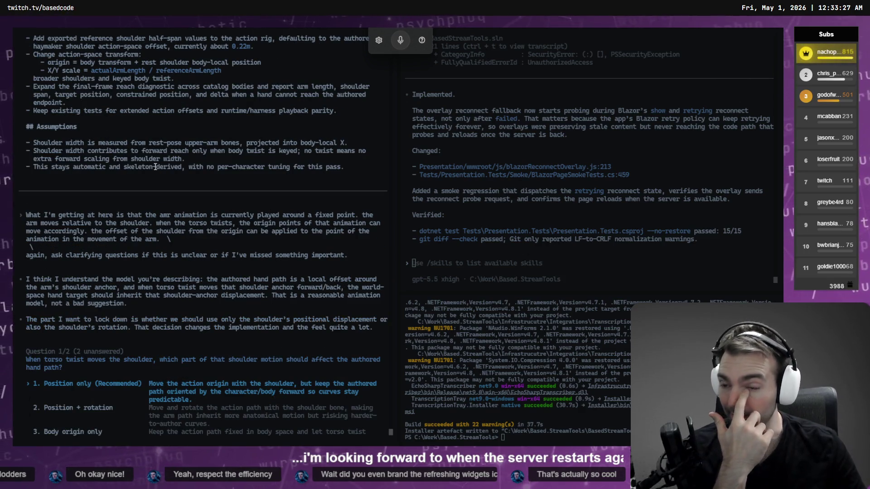
scroll(155, 166, "down", 2)
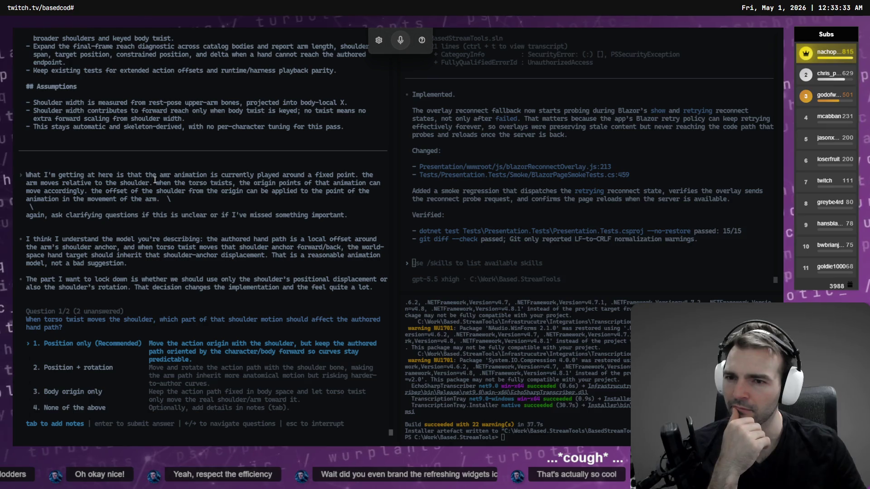
left_click_drag(173, 176, 156, 176)
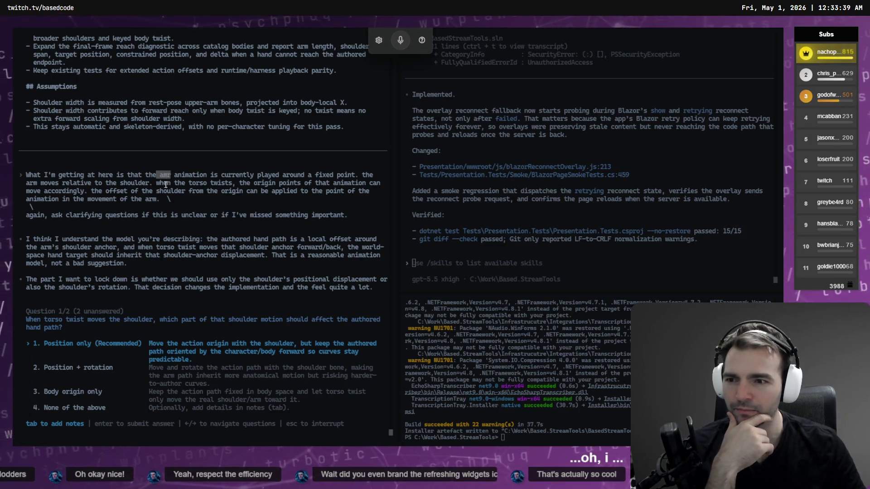
left_click(168, 249)
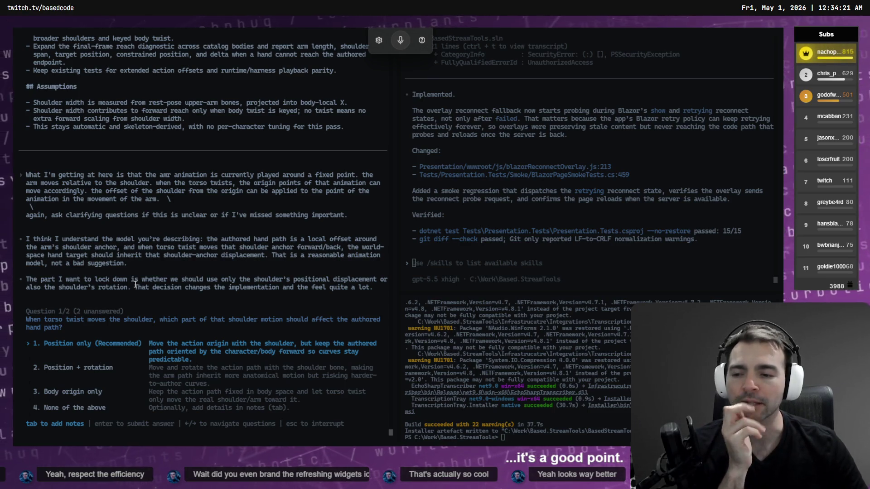
Step: Answer Codex's two clarifying questions with 'Position only' and 'Hand target path' and submit
key("Return")
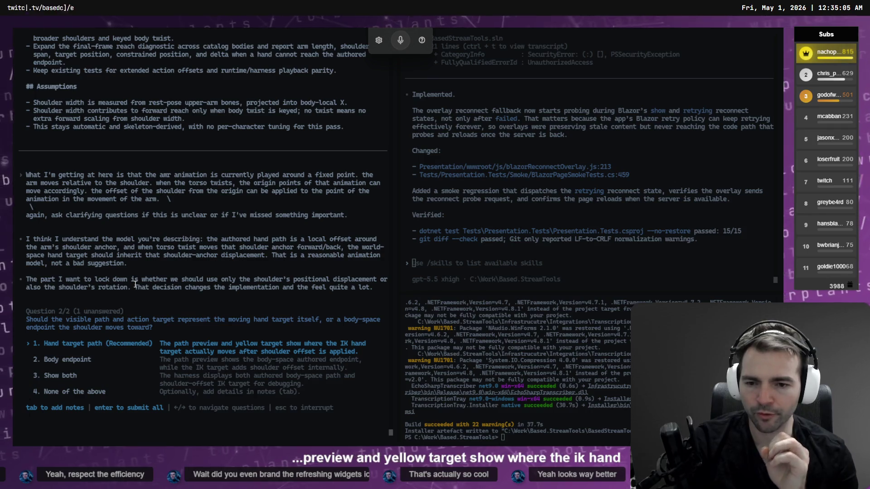
key("Return")
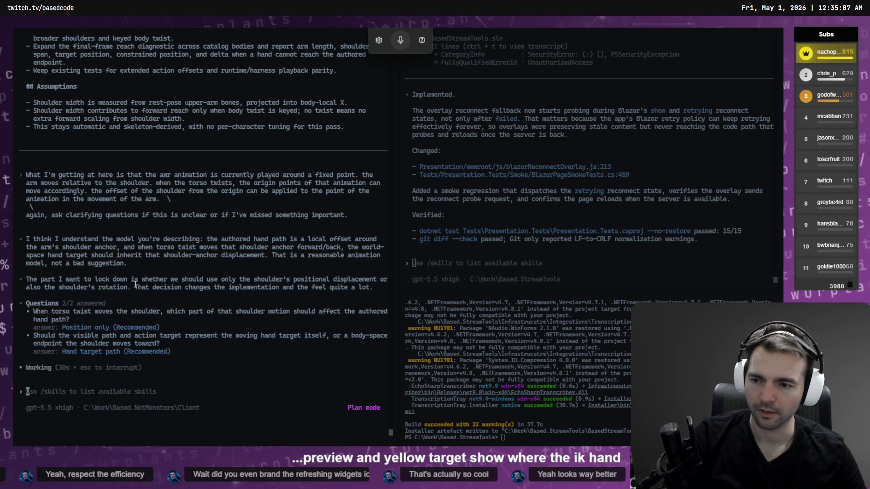
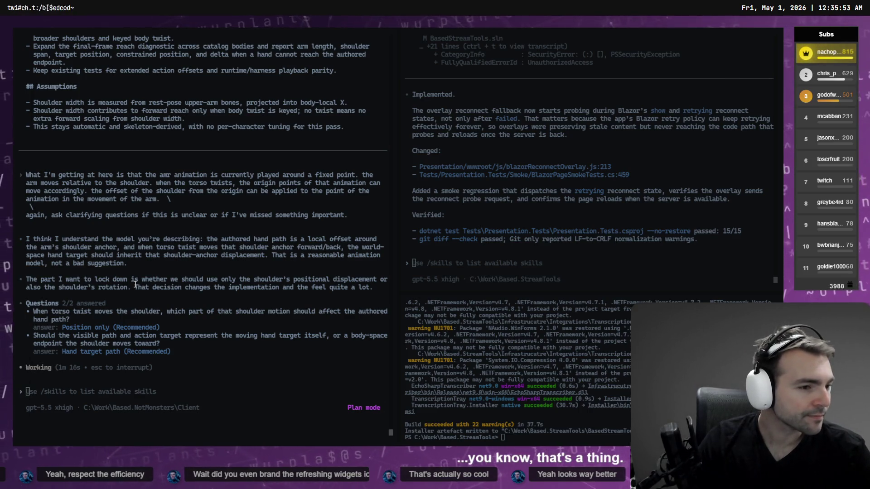
Step: Bring the CinematicTrailer timeline in DaVinci Resolve to the front
key("alt+Tab")
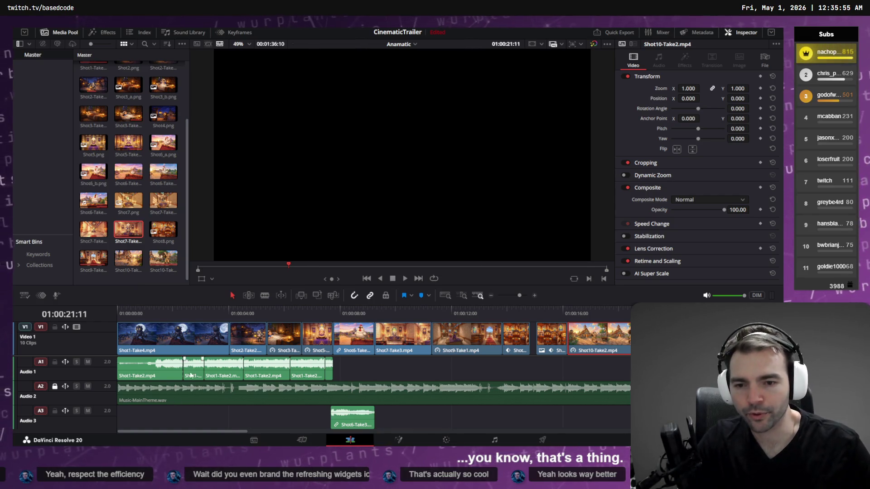
left_click(319, 311)
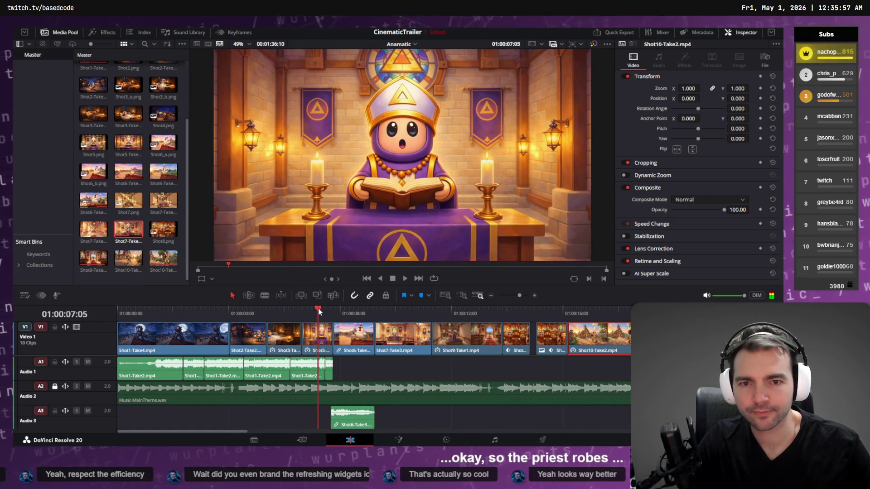
left_click(400, 317)
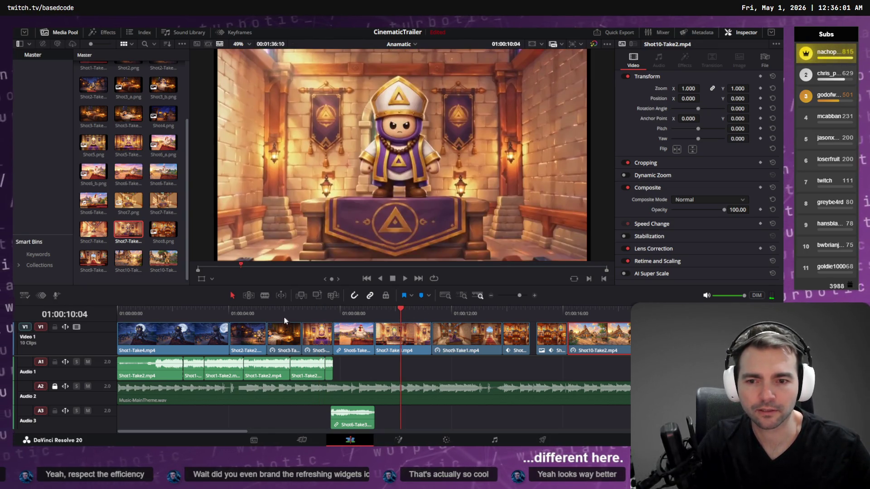
left_click(318, 314)
mouse_move(318, 314)
left_mouse_down()
mouse_move(289, 318)
mouse_move(334, 313)
mouse_move(210, 314)
left_mouse_up()
left_click(153, 310)
key("space")
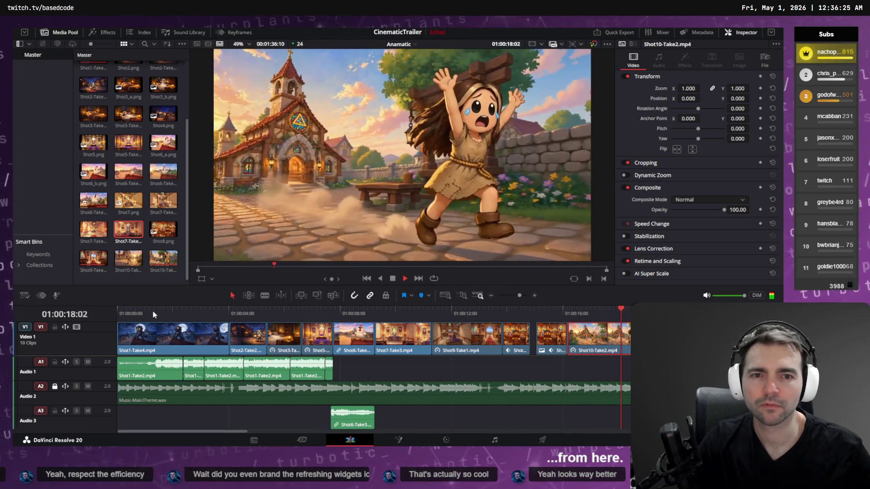
left_click(357, 312)
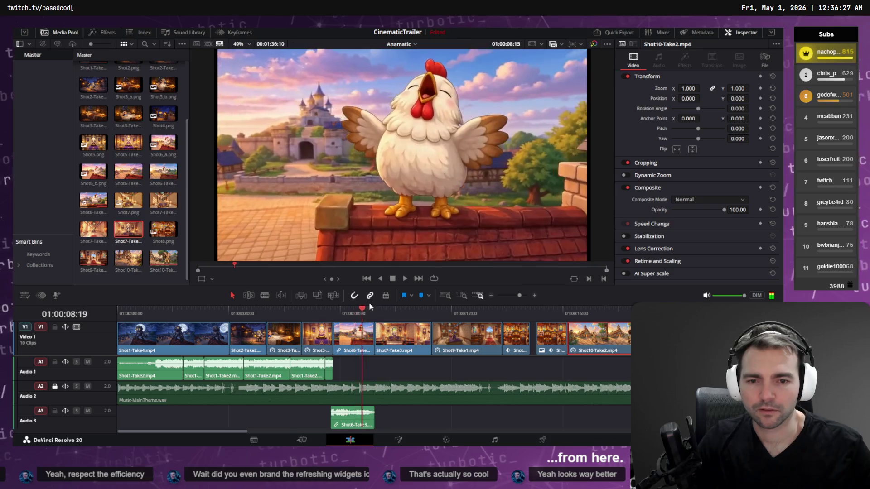
left_click(406, 312)
left_click(463, 312)
left_click(444, 312)
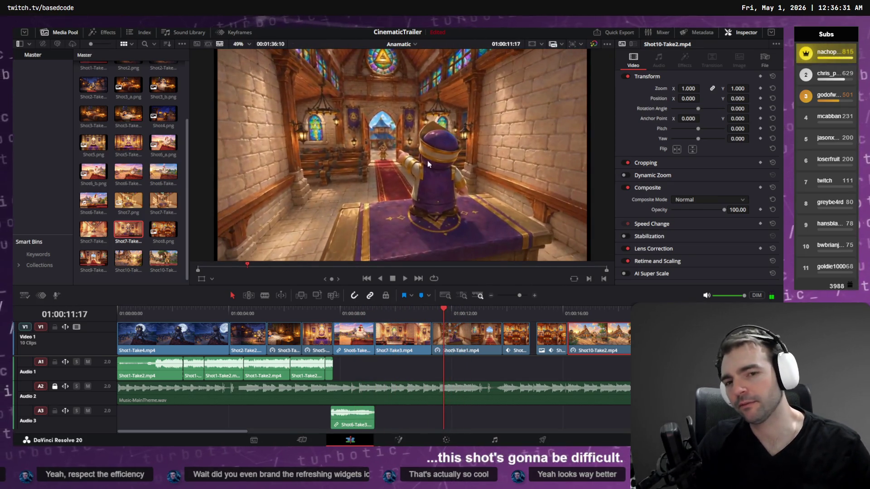
mouse_move(388, 312)
left_mouse_down()
mouse_move(452, 312)
mouse_move(421, 311)
mouse_move(487, 299)
mouse_move(272, 283)
mouse_move(362, 266)
mouse_move(439, 274)
mouse_move(239, 290)
mouse_move(312, 276)
mouse_move(436, 284)
mouse_move(401, 299)
left_mouse_up()
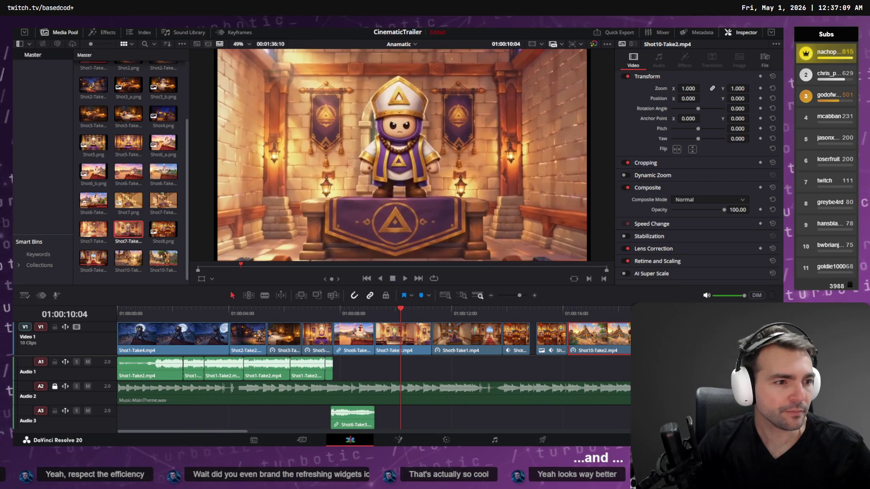
key("alt+Tab")
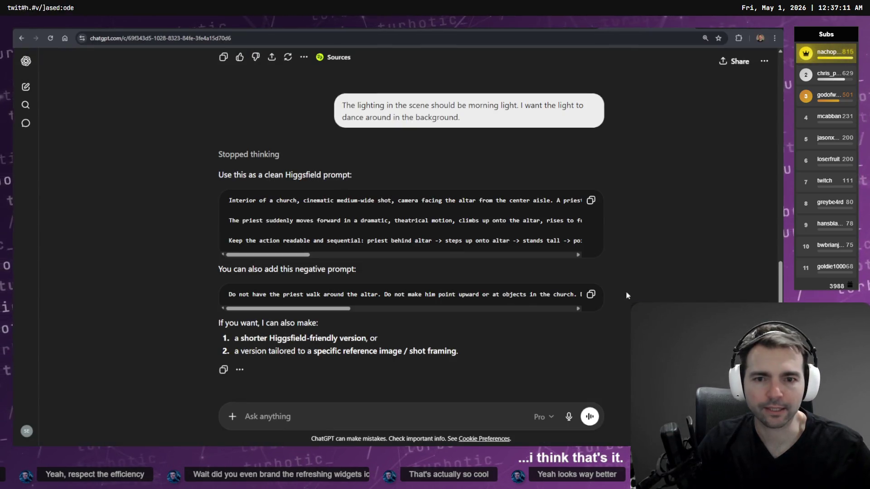
key("alt+Tab")
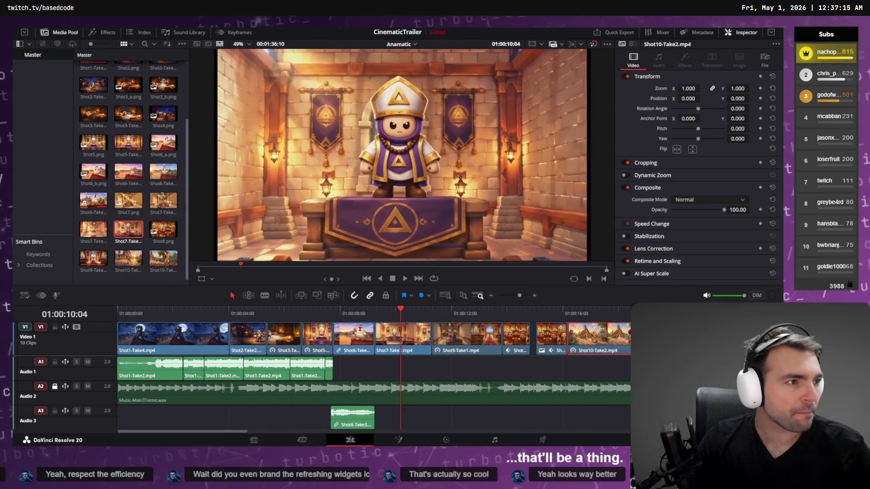
Step: Return to the Codex session waiting on the shoulder position offset question
key("alt+Tab")
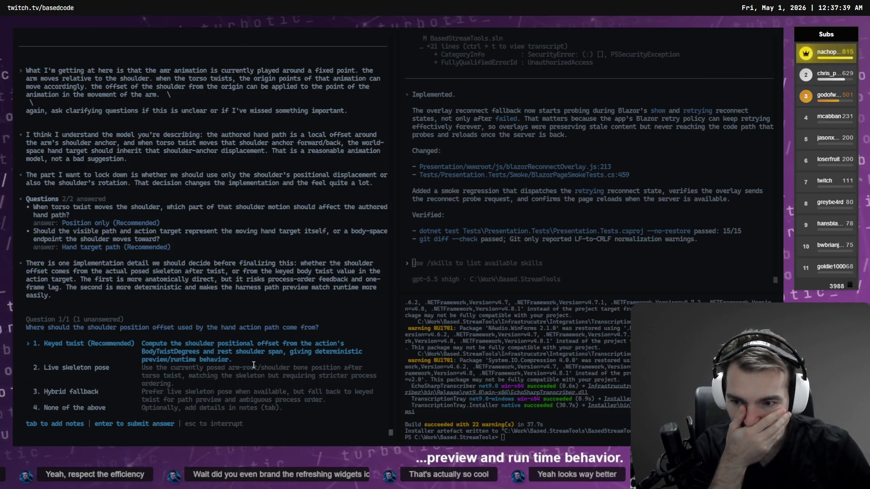
Step: Pick Keyed twist over Live skeleton pose and start dictating a note for it
key("Down")
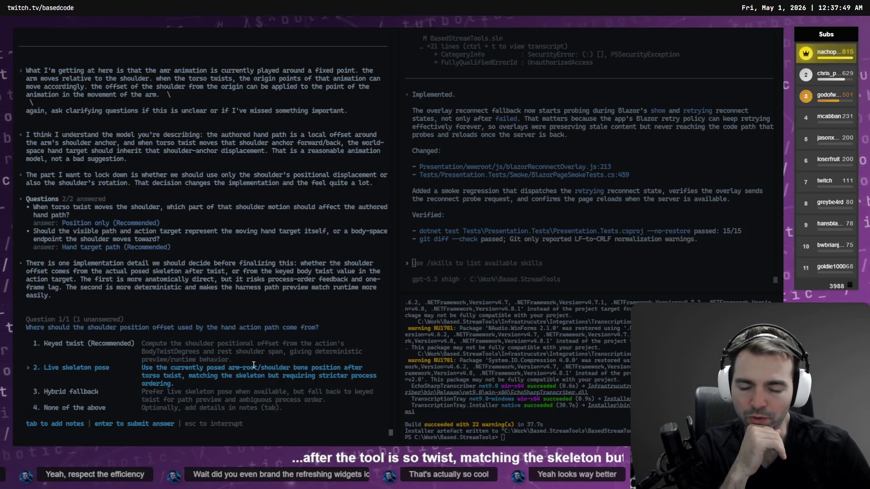
key("Up")
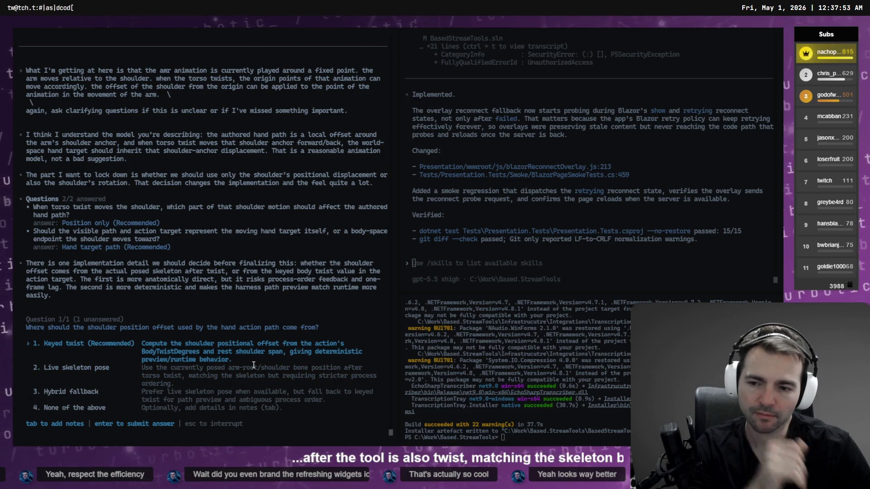
key("Tab")
key("ctrl+shift+space")
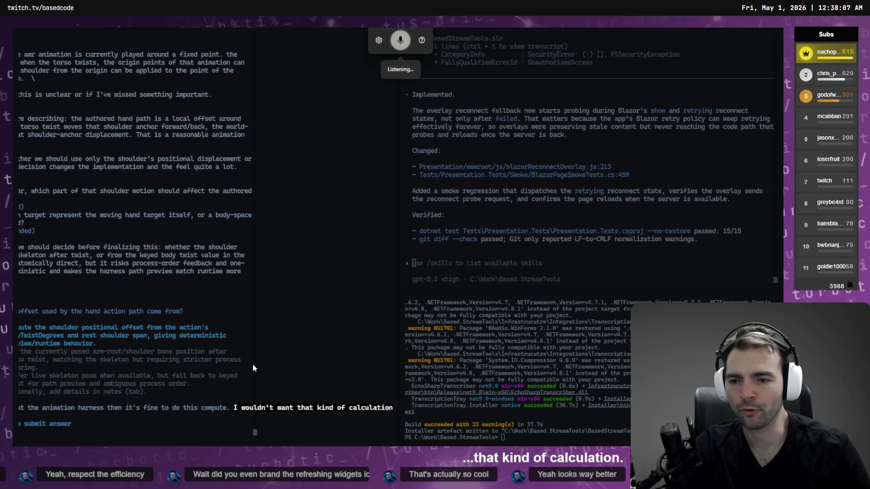
Step: Finish the note that runtime should reuse the skeleton's existing calculations, and submit Keyed twist
type("runtime")
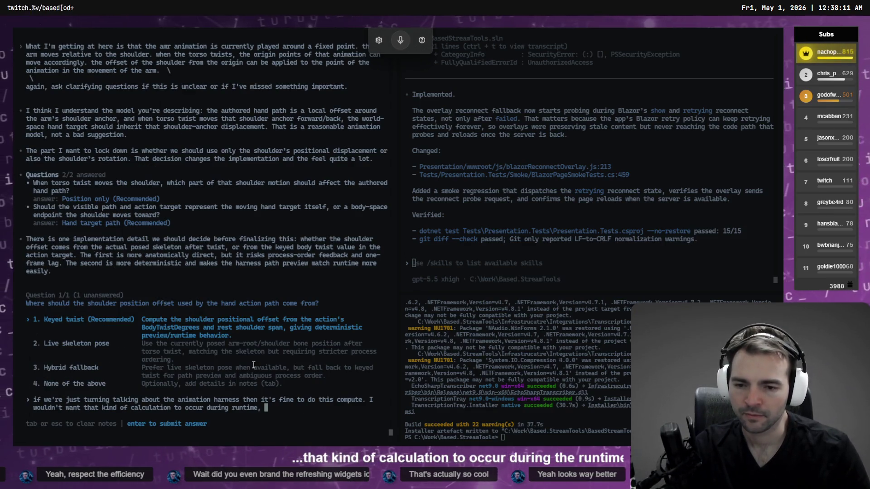
type(", since it would be expensive and these")
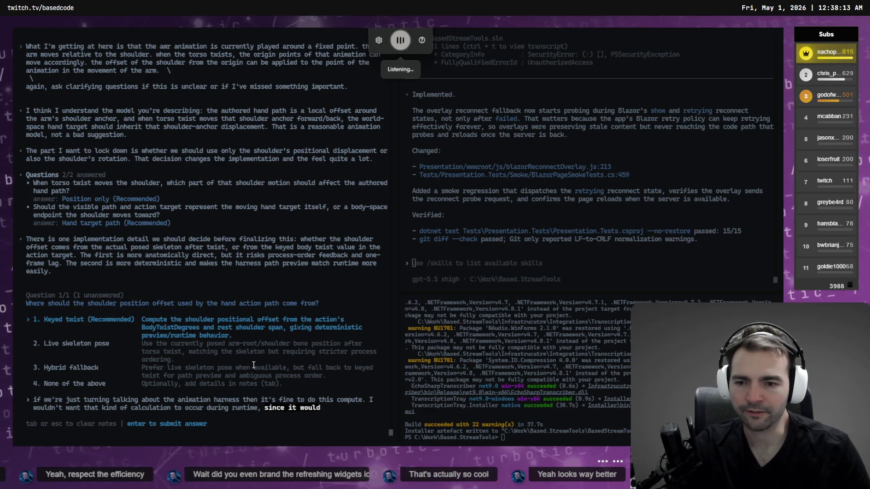
type(" calculations")
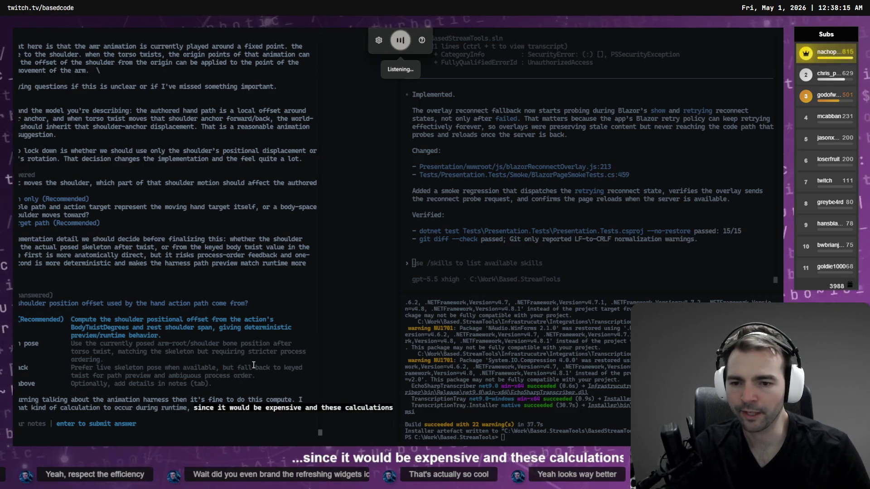
type(" are already being done when posing the skeleton")
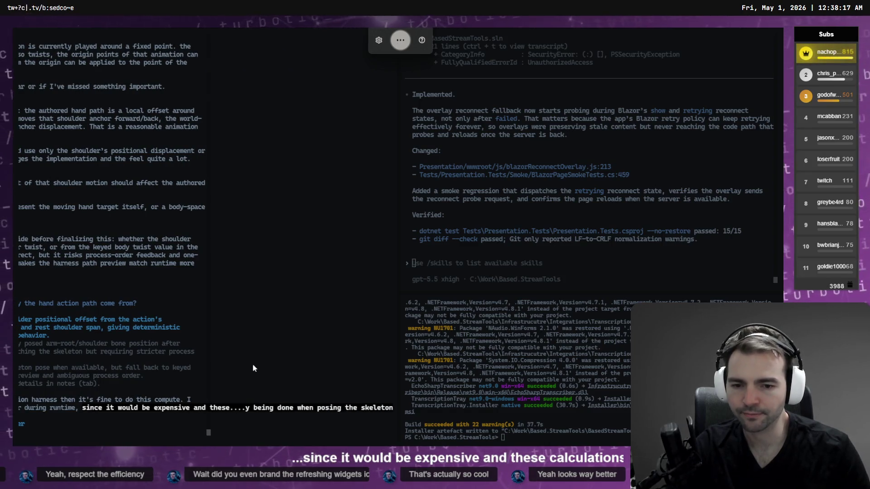
type(".")
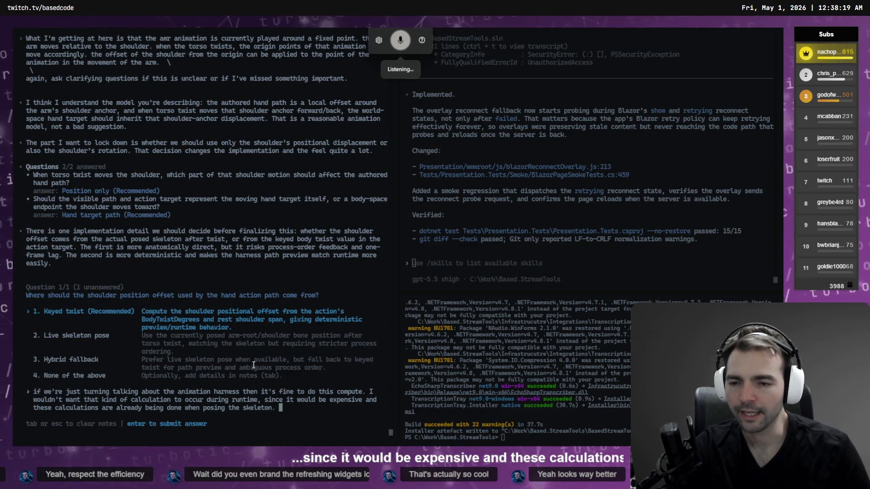
type(" at runtime this")
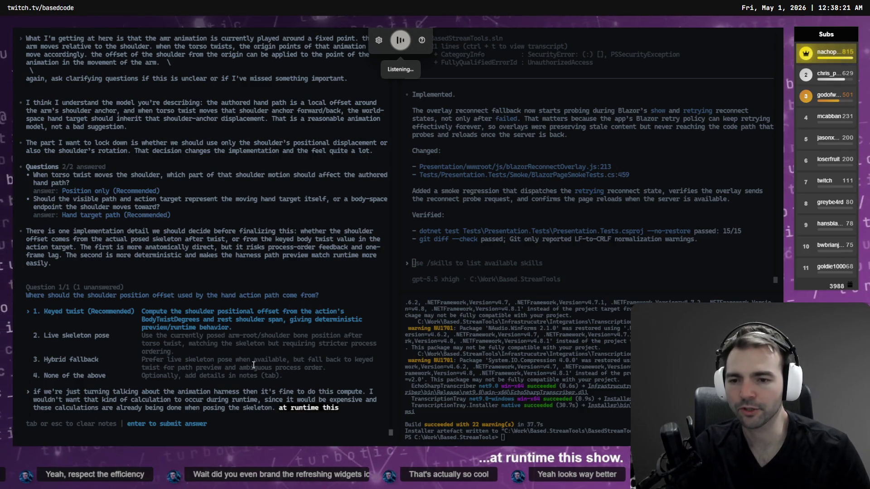
type(" system should definitely be using the skeletons pose")
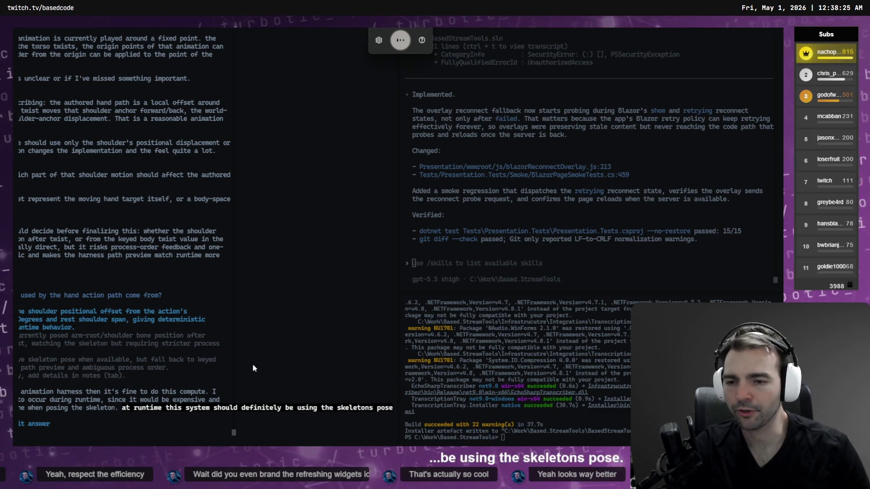
type(" to")
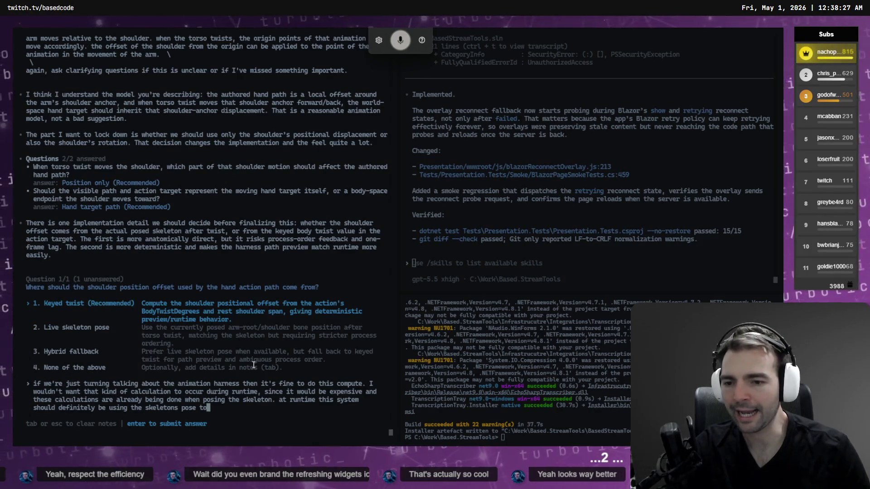
type(" add the offsets to our animation.")
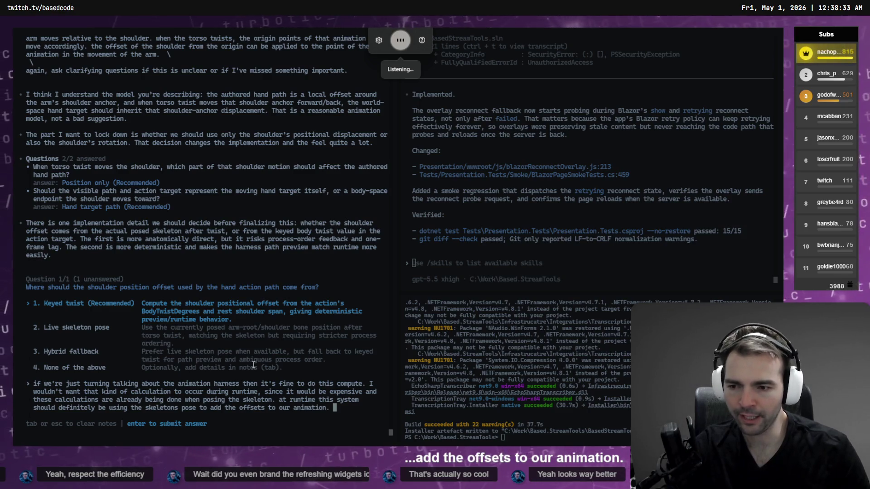
type(" if you need to compute this")
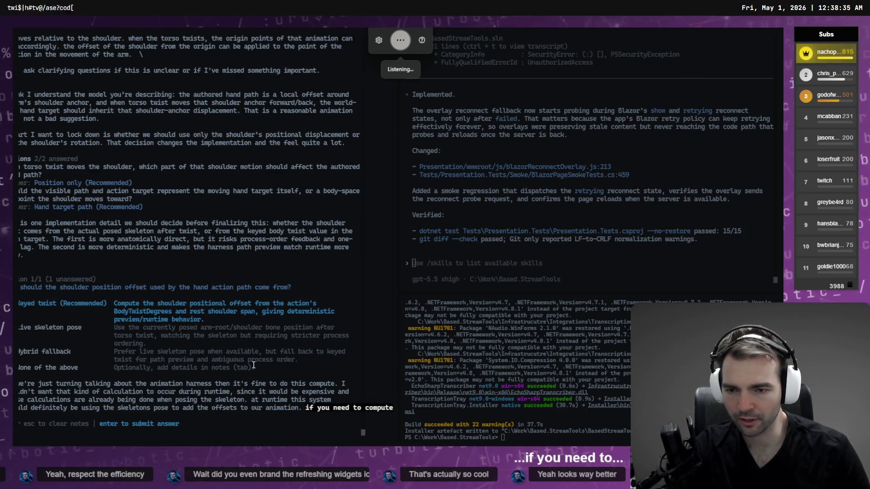
type(" to generate a path in")
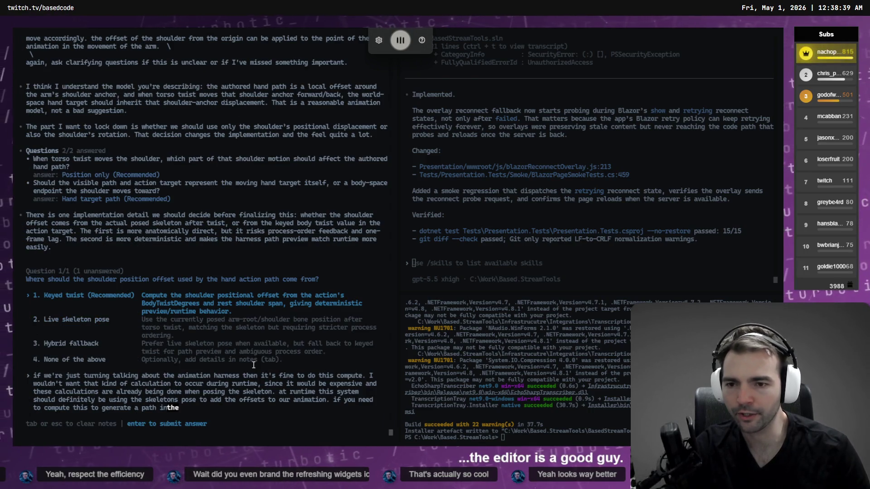
type(" the editor while we're using our harness")
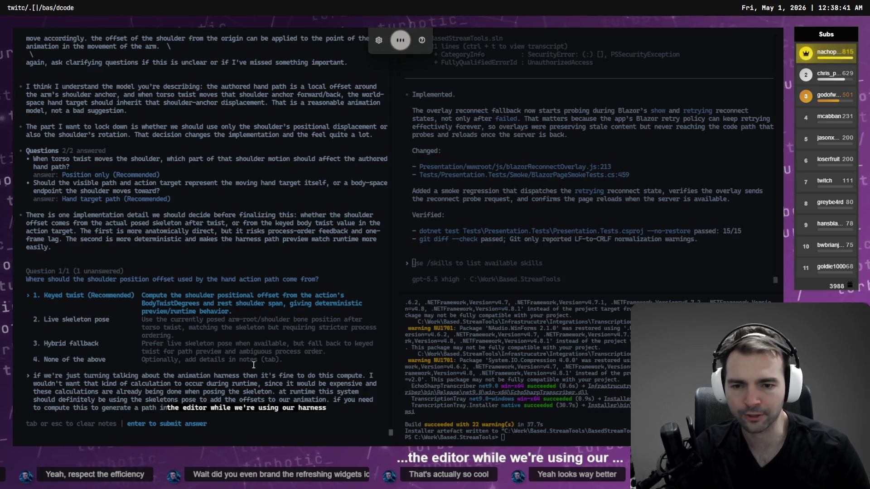
type(" that should be fine.")
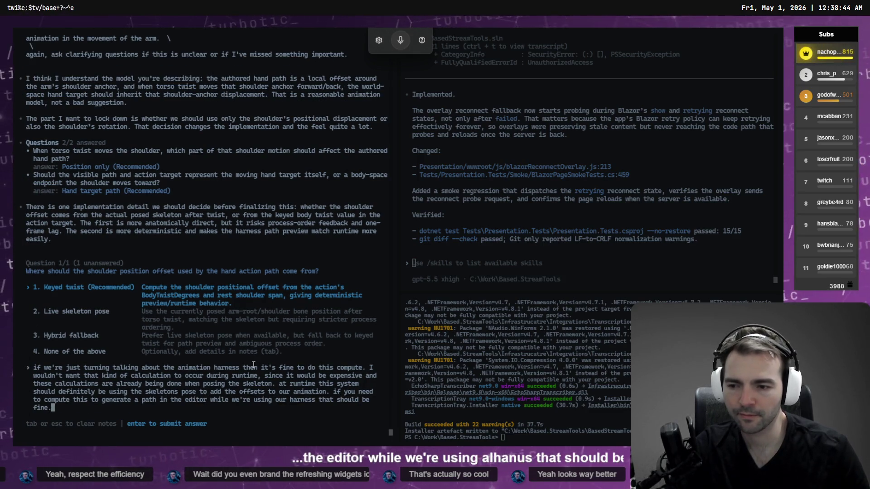
key("Return")
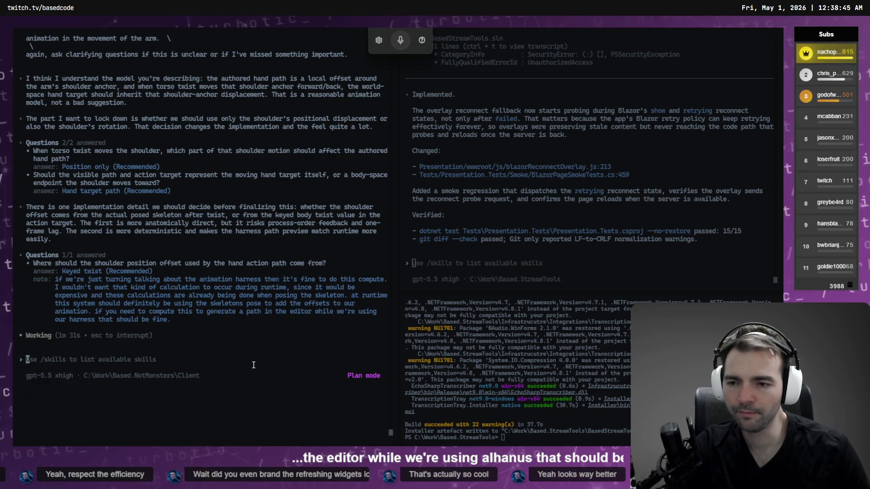
Step: Scrub back over the early trailer shots, then scroll Higgsfield's video history
key("alt+Tab")
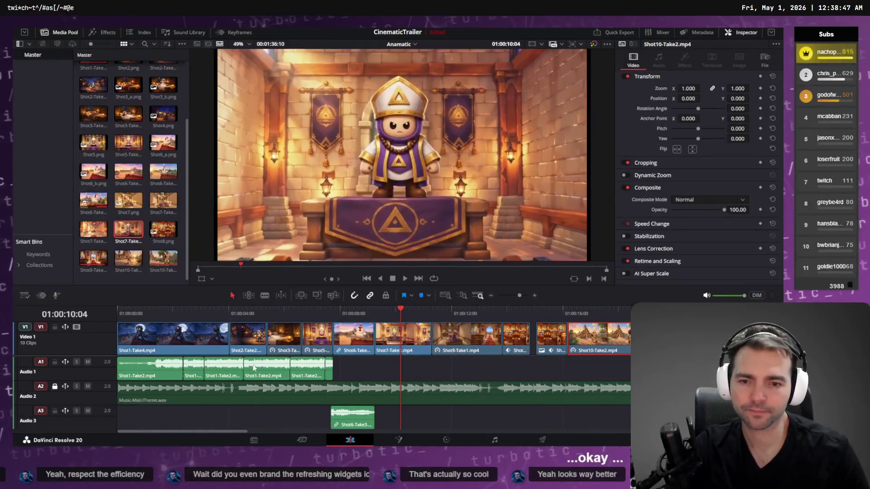
mouse_move(388, 308)
left_mouse_down()
mouse_move(248, 328)
mouse_move(340, 320)
mouse_move(333, 317)
left_mouse_up()
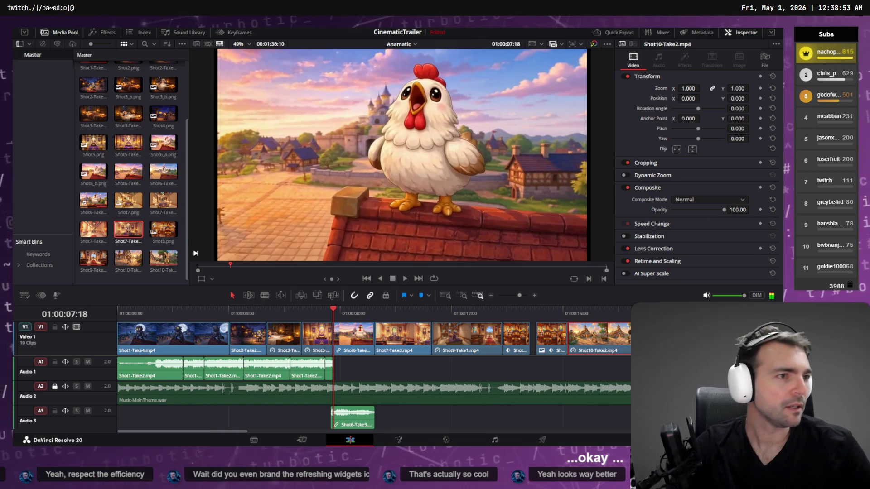
key("alt+Tab")
scroll(592, 213, "down", 10)
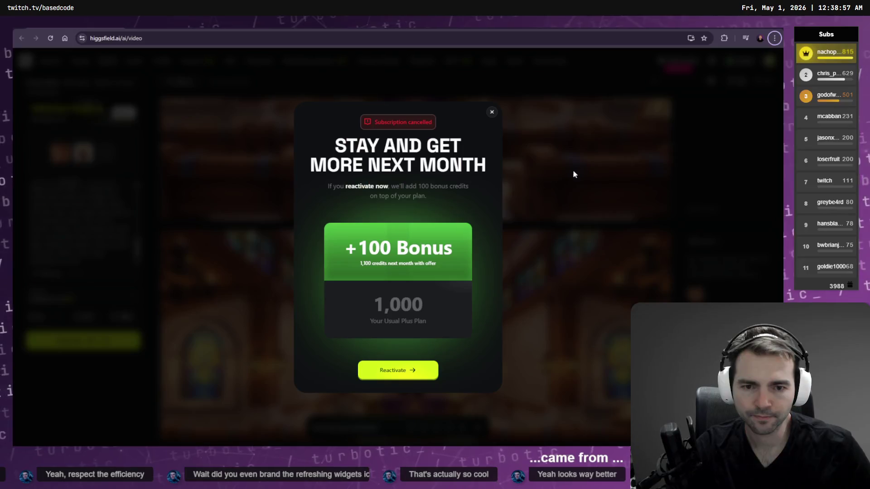
Step: Dismiss the subscription offer and clear the existing Higgsfield video prompt
left_click(493, 113)
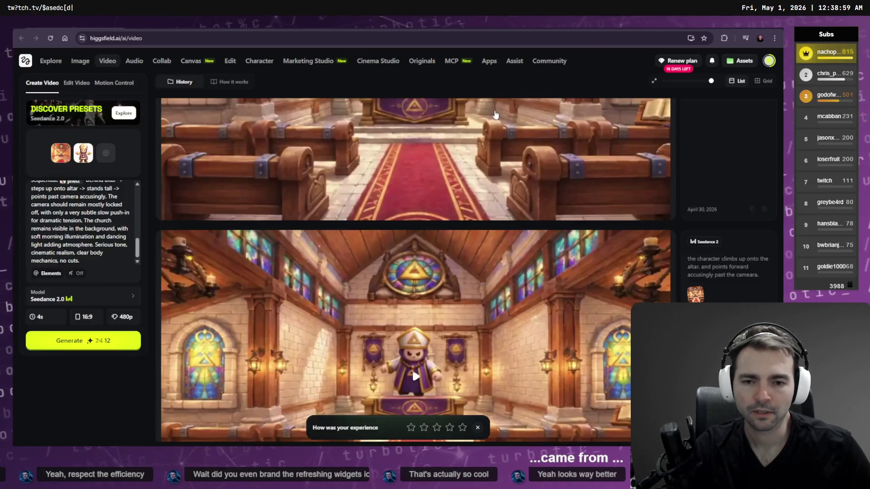
scroll(574, 211, "down", 10)
scroll(575, 211, "up", 15)
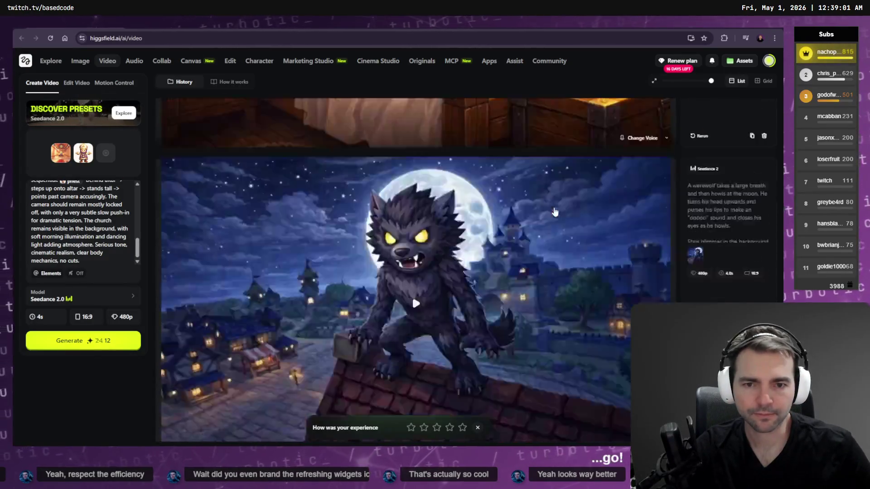
scroll(566, 207, "down", 10)
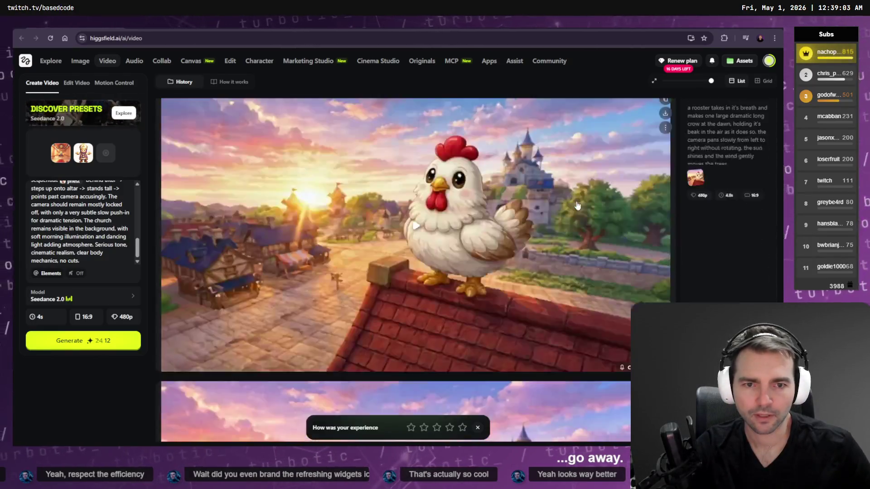
scroll(546, 205, "up", 5)
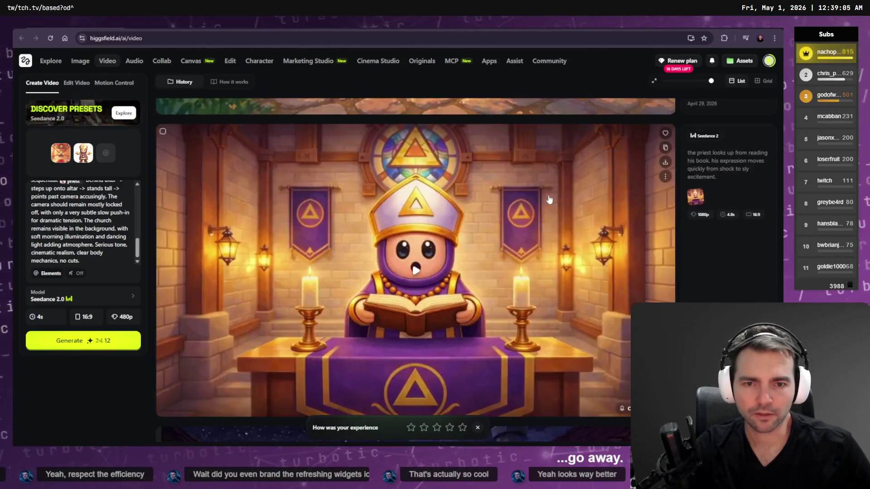
triple_click(103, 223)
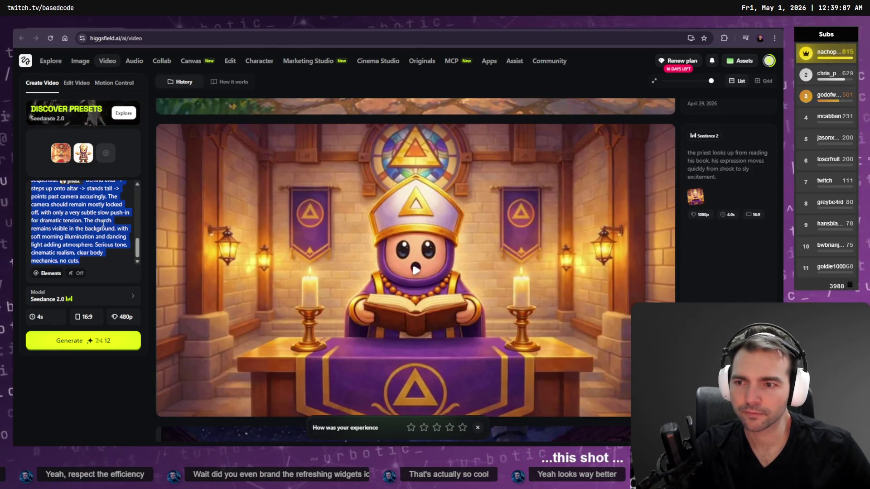
key("BackSpace")
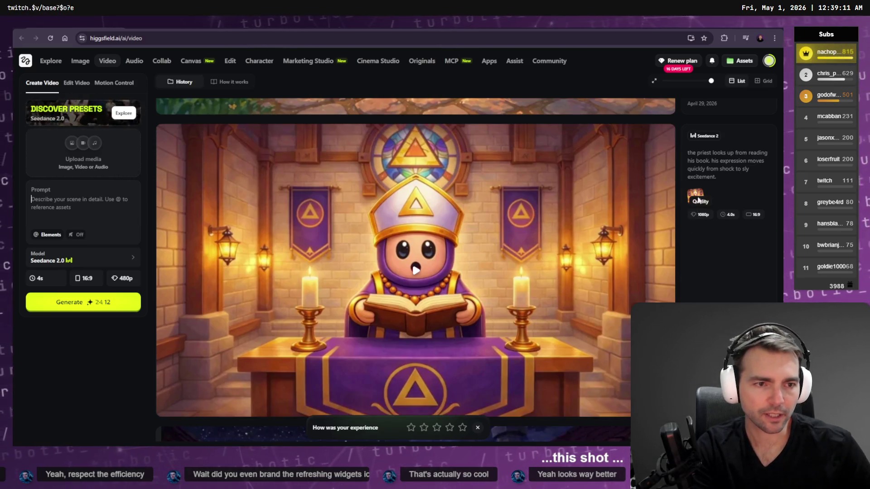
Step: Attach the priest image from Uploads as a reference
mouse_move(700, 192)
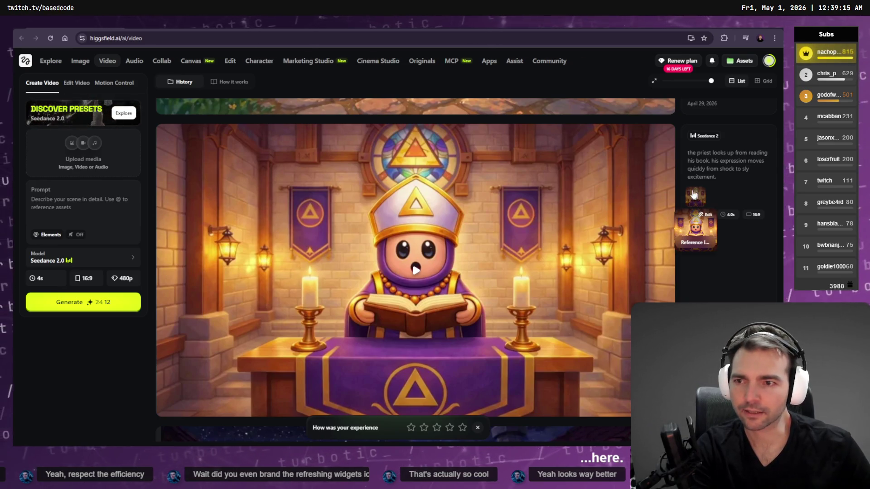
left_click(88, 150)
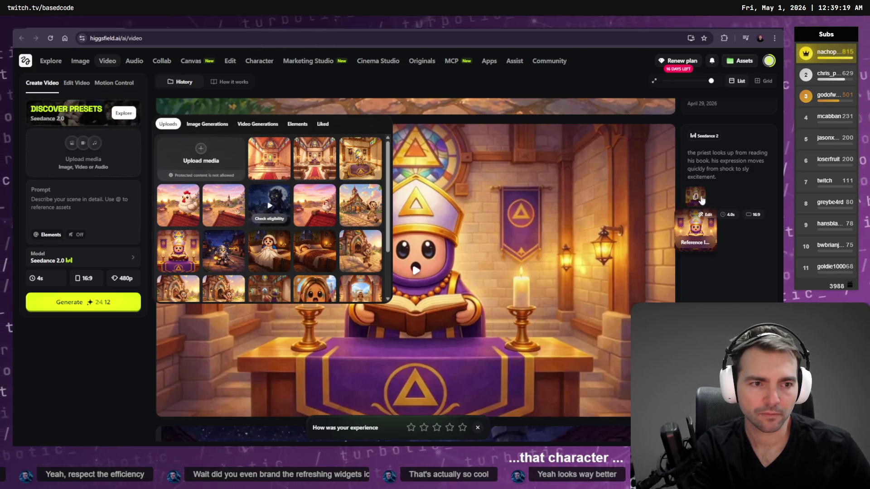
left_click(696, 198)
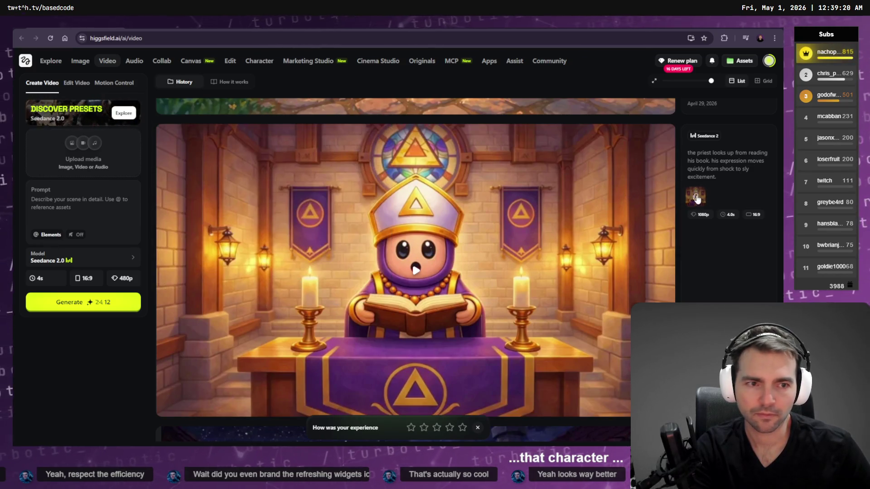
left_click(91, 144)
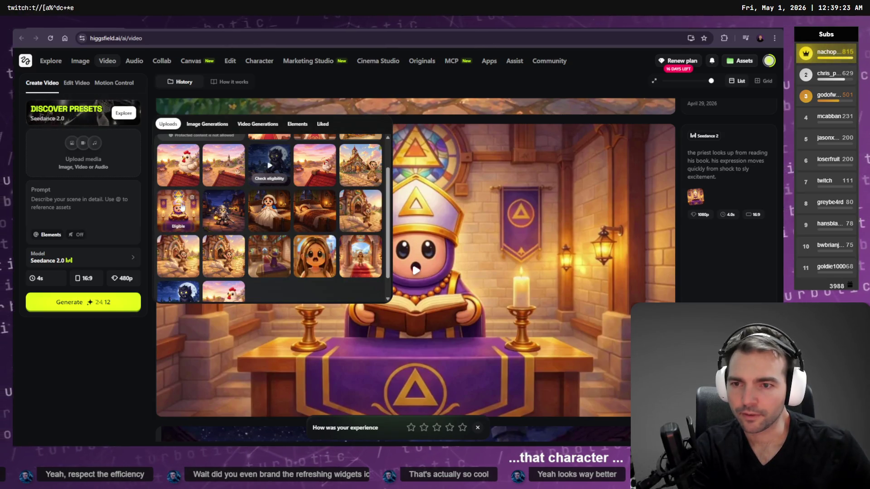
left_click(172, 228)
left_click(78, 199)
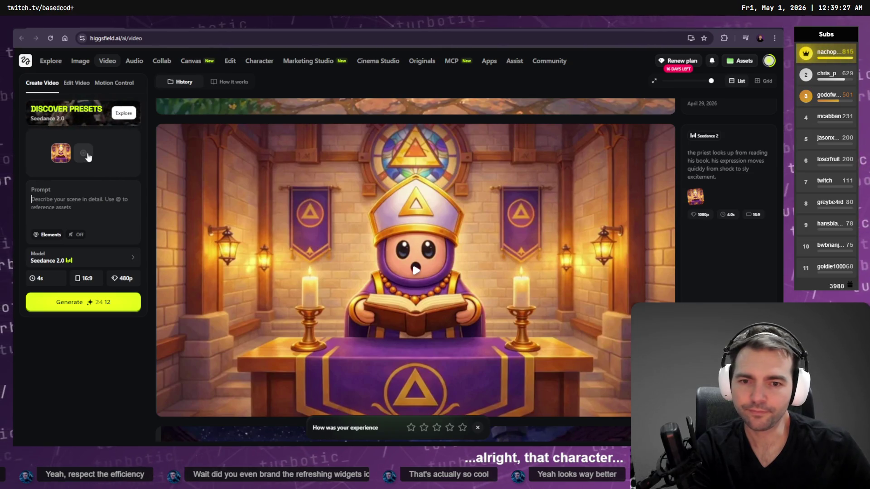
left_click(125, 211)
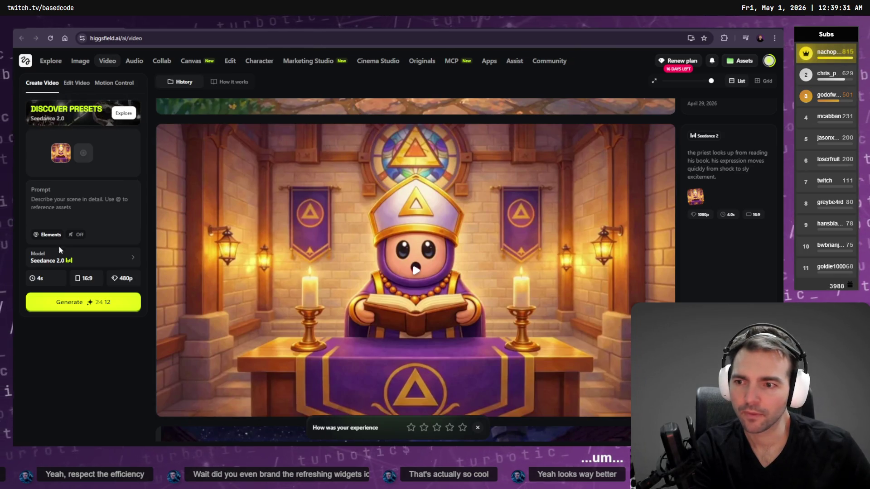
left_click(48, 235)
left_click(247, 143)
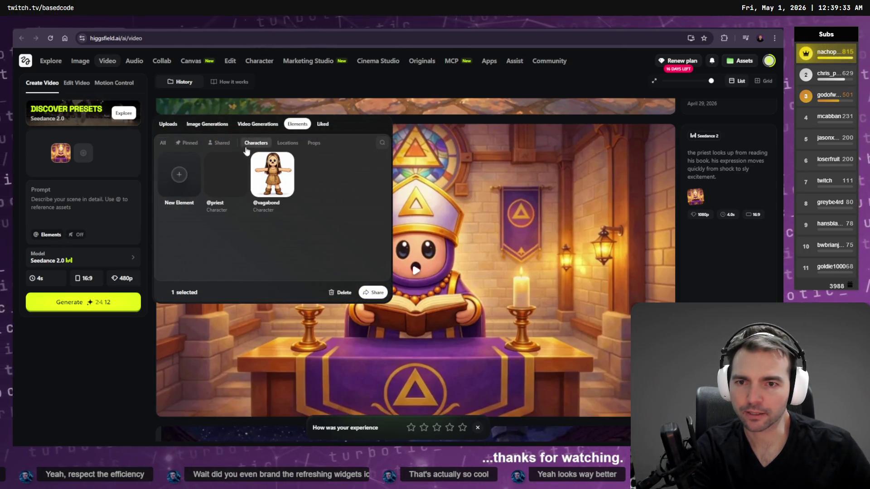
left_click(229, 192)
left_click(131, 132)
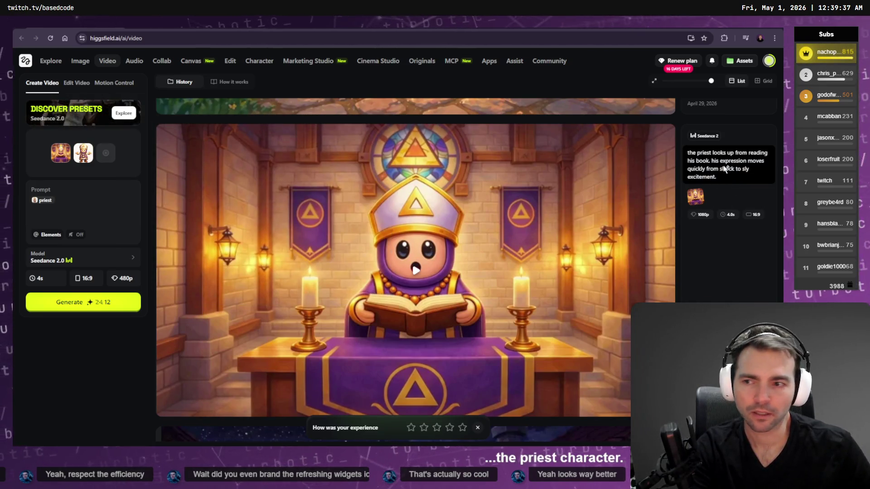
left_click(727, 169)
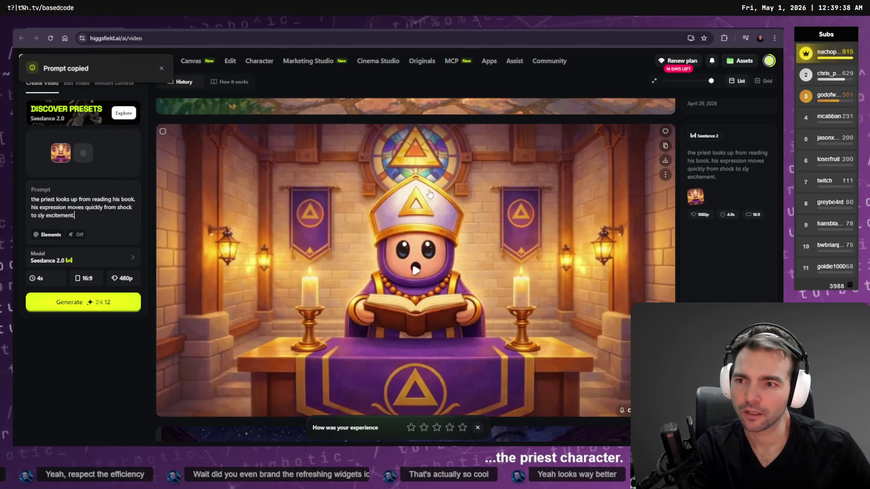
double_click(47, 200)
type("@")
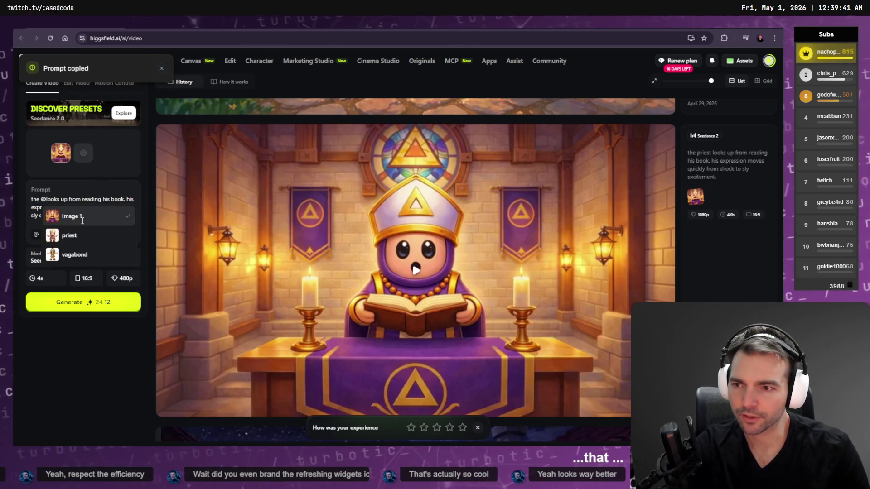
type("pr")
left_click(83, 220)
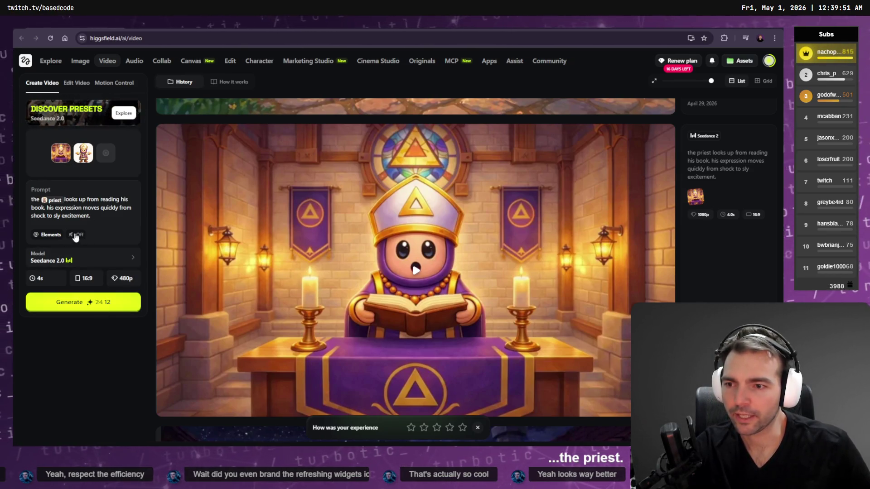
Step: Generate the priest video and scroll back up to its Processing card in History
left_click(93, 307)
scroll(371, 241, "down", 10)
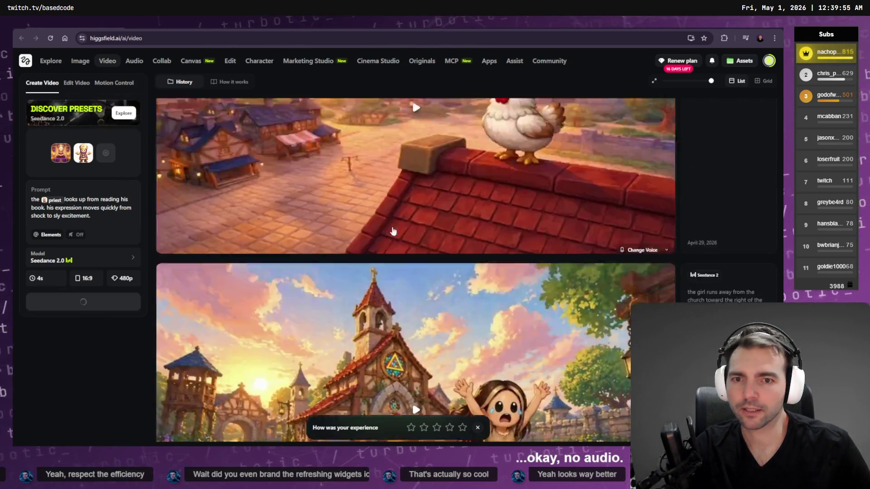
scroll(544, 206, "up", 10)
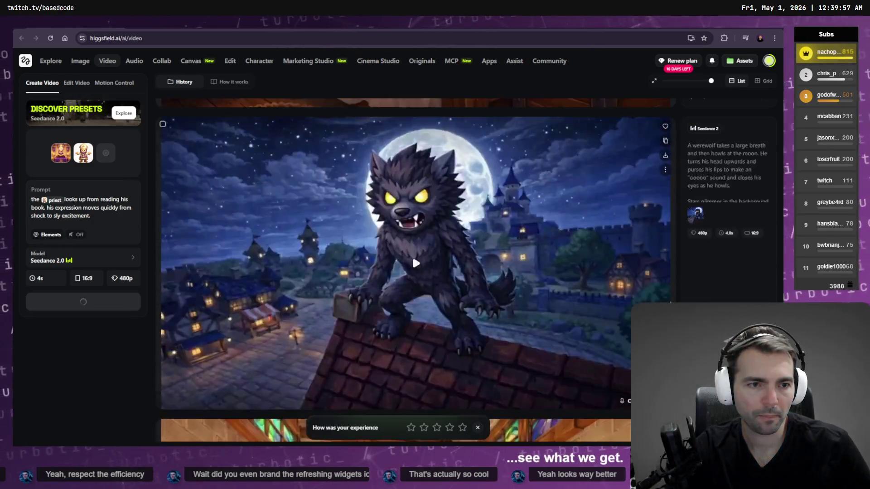
scroll(634, 182, "up", 10)
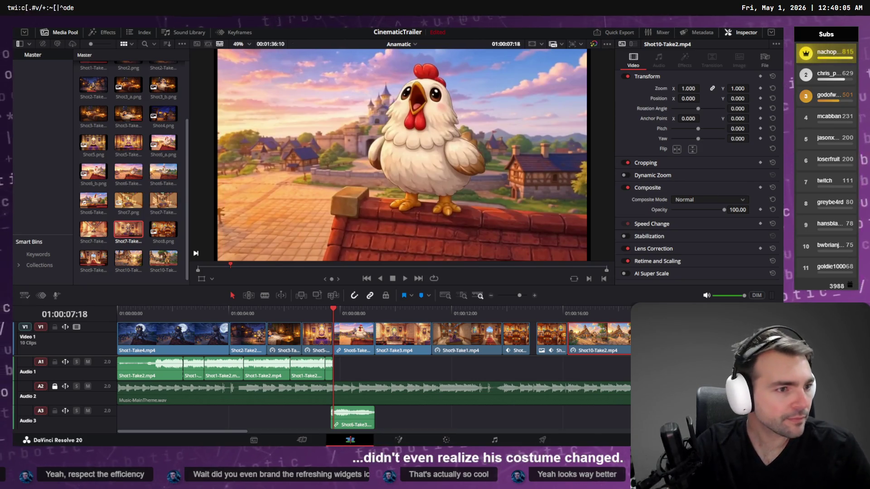
scroll(178, 279, "up", 10)
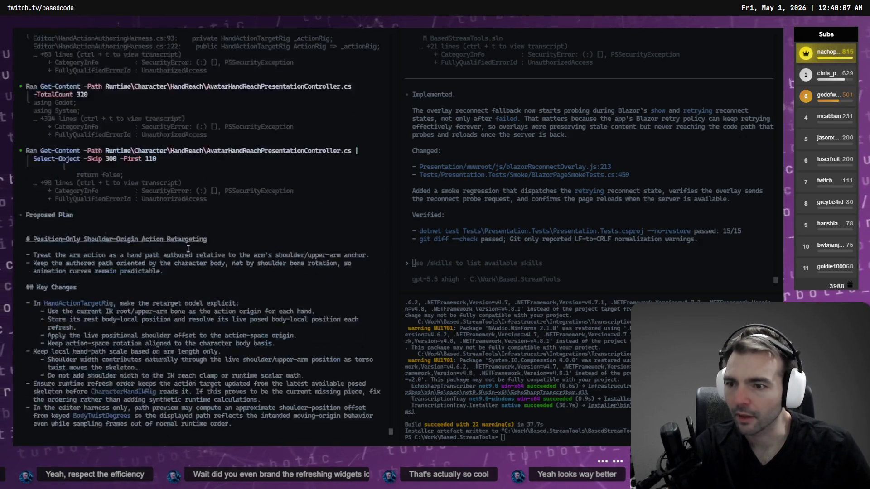
scroll(177, 279, "down", 3)
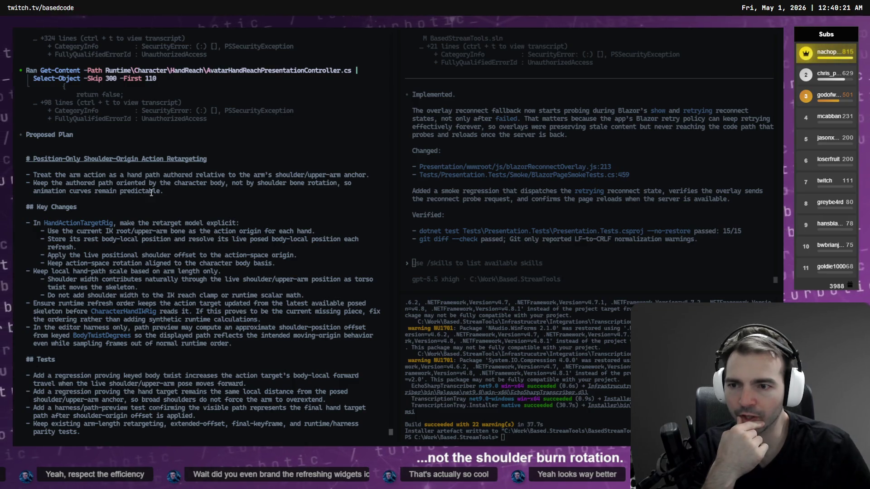
scroll(179, 193, "down", 2)
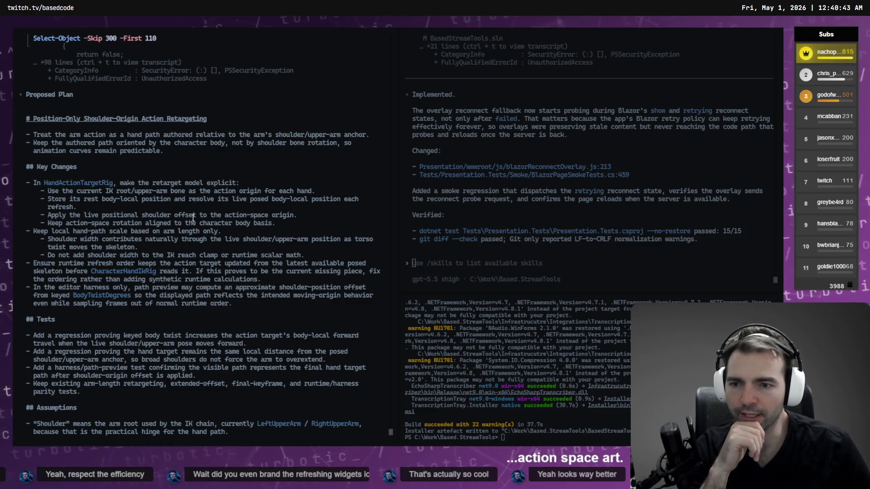
scroll(243, 227, "down", 2)
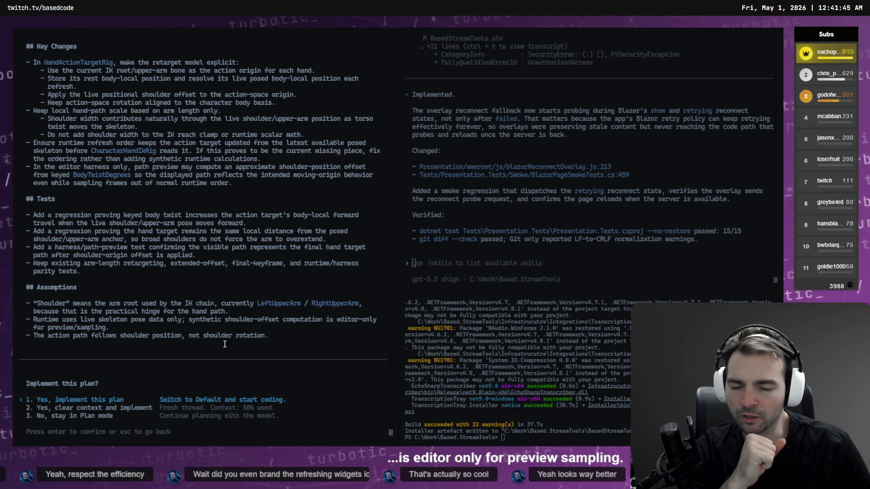
Step: Approve 'Yes, implement this plan' in Codex, then bring up Fork's Based.StreamTools commit graph
key("Return")
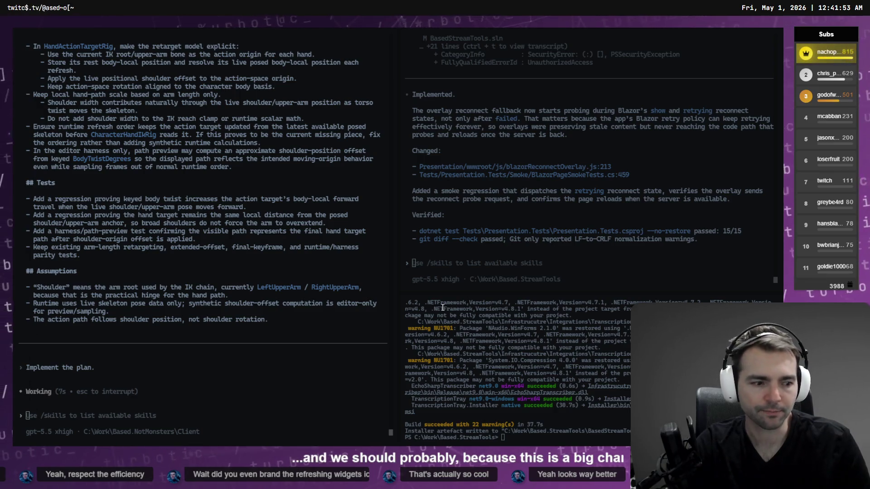
key("alt+Tab")
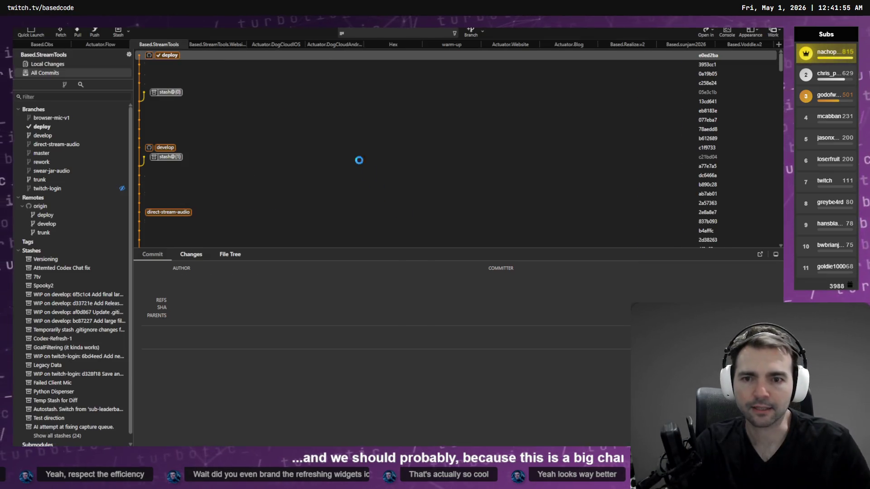
Step: Switch Fork to the NotMonsters workspace and stage all local changes
left_click(773, 31)
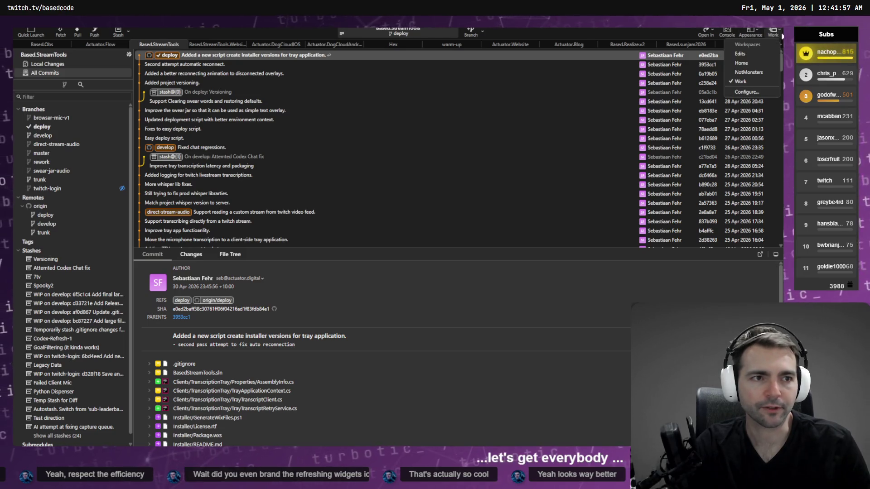
left_click(762, 73)
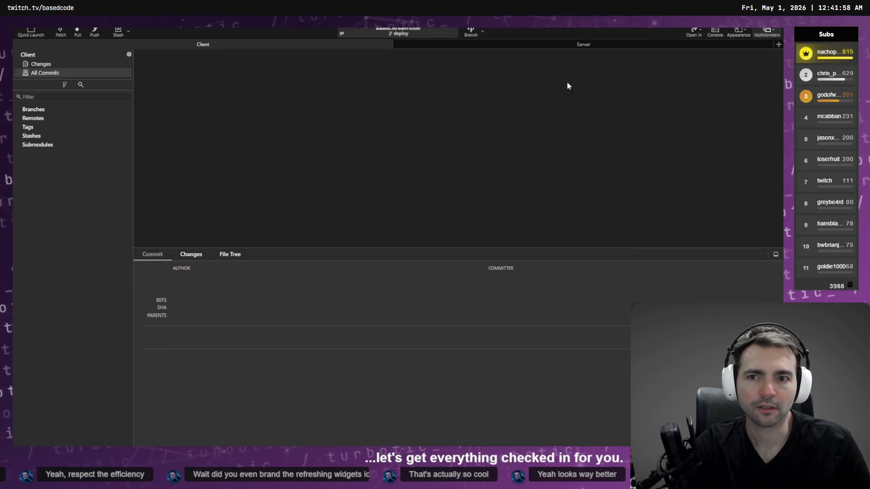
left_click(76, 62)
left_click(206, 107)
key("ctrl+a")
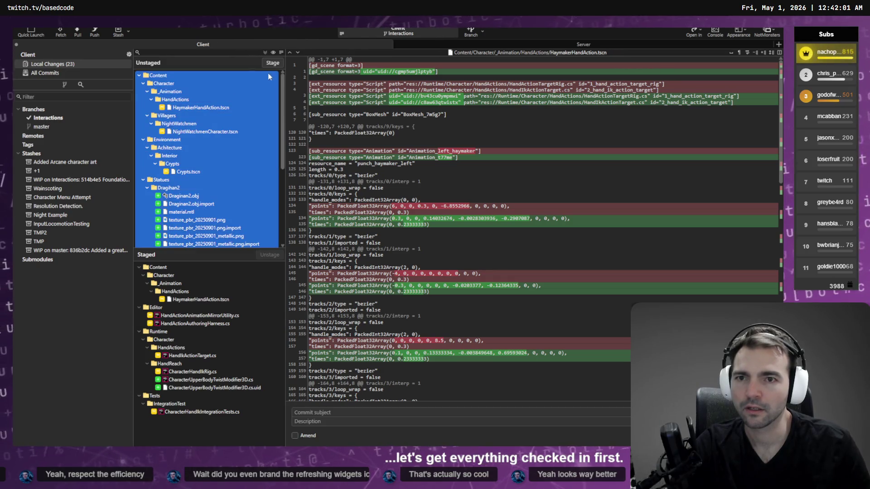
left_click(273, 63)
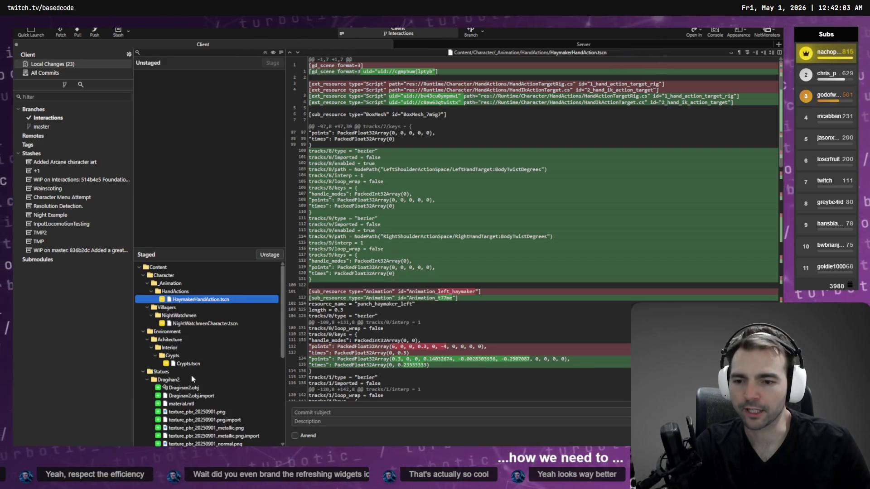
Step: Check the Crypts and NightWatchmen diffs, then unstage the Dragihan2 and Crypts folders
left_click(187, 364)
left_click(205, 324)
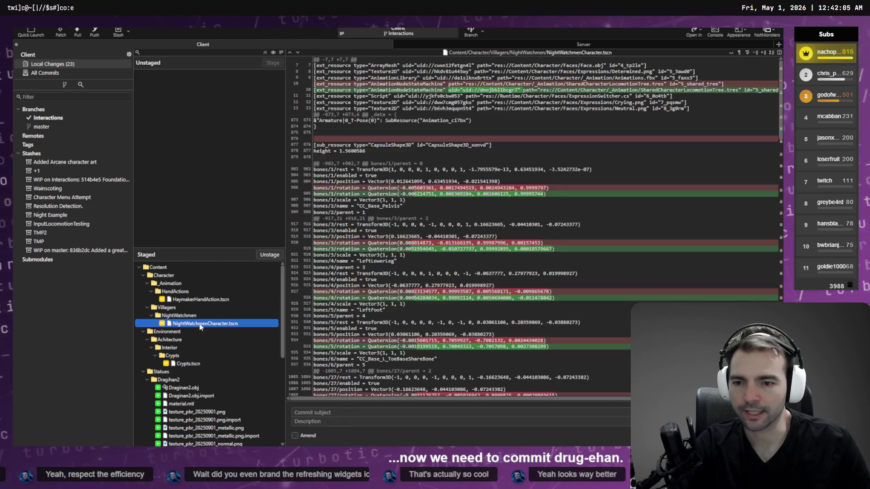
scroll(201, 335, "down", 6)
scroll(200, 337, "up", 5)
left_click(201, 340)
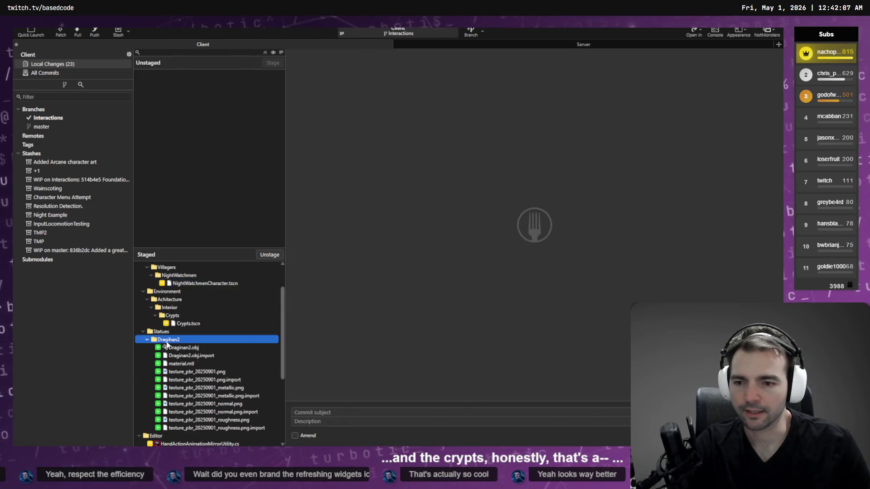
left_click(179, 322, "ctrl")
left_click(269, 255)
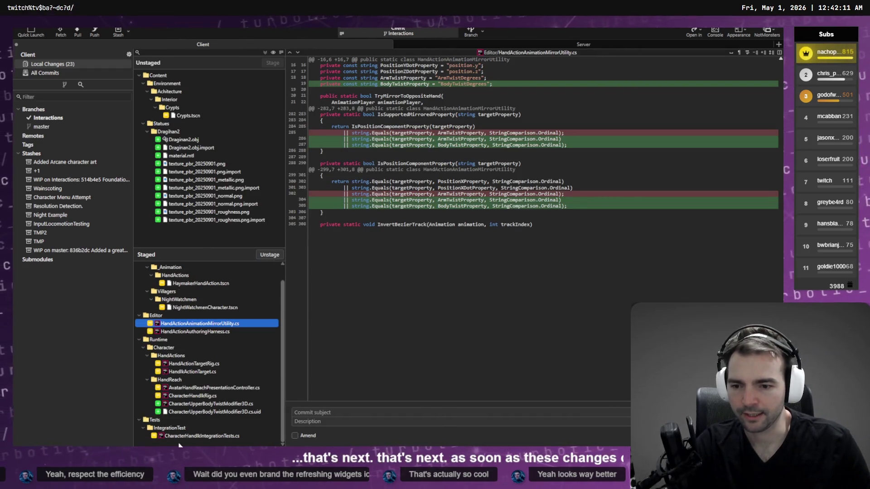
key("alt+Tab")
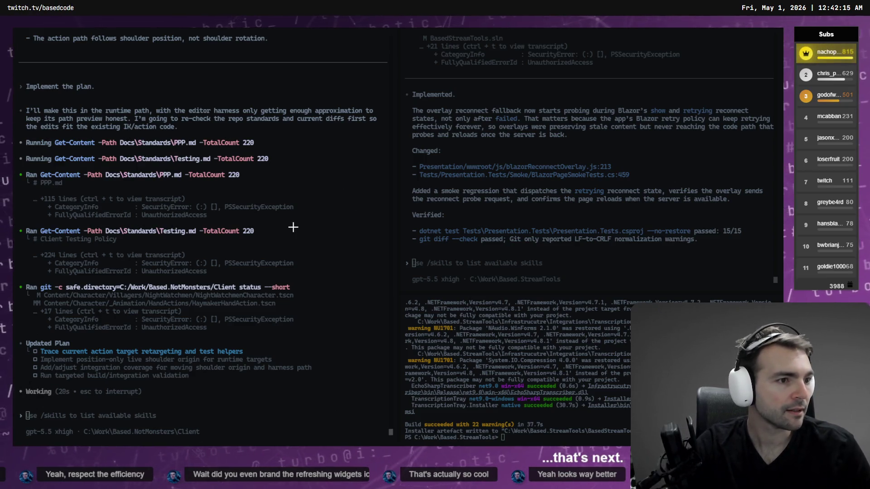
Step: Review the Yeti's punch_haymaker_right preview in the Godot harness, then return to Codex
key("alt+Tab")
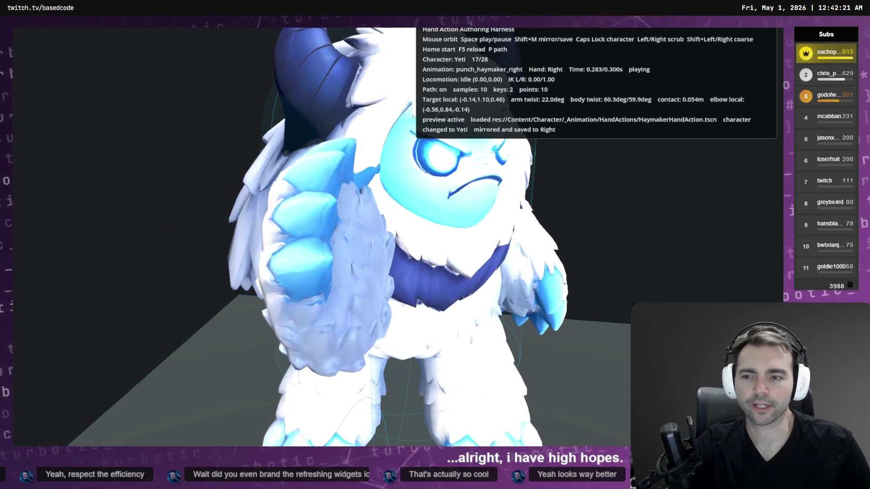
key("alt+Tab")
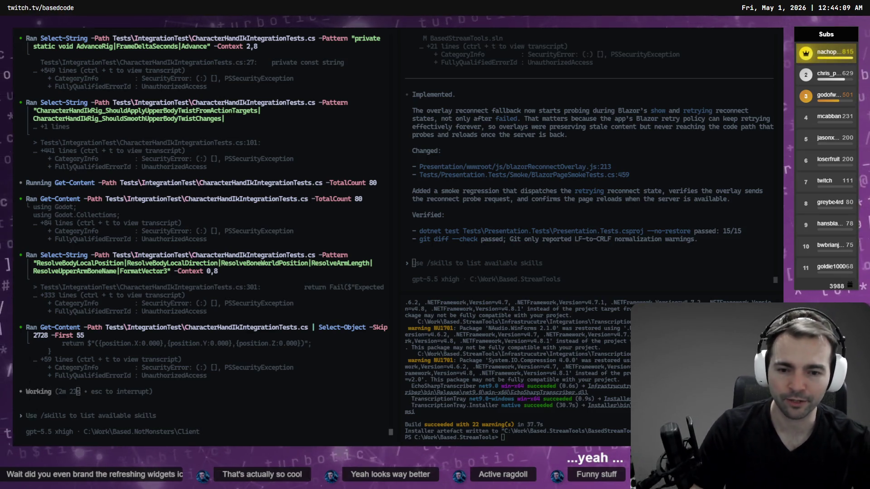
Step: Confirm viewing rights in Higgsfield to reveal the 4-second priest video
key("alt+Tab")
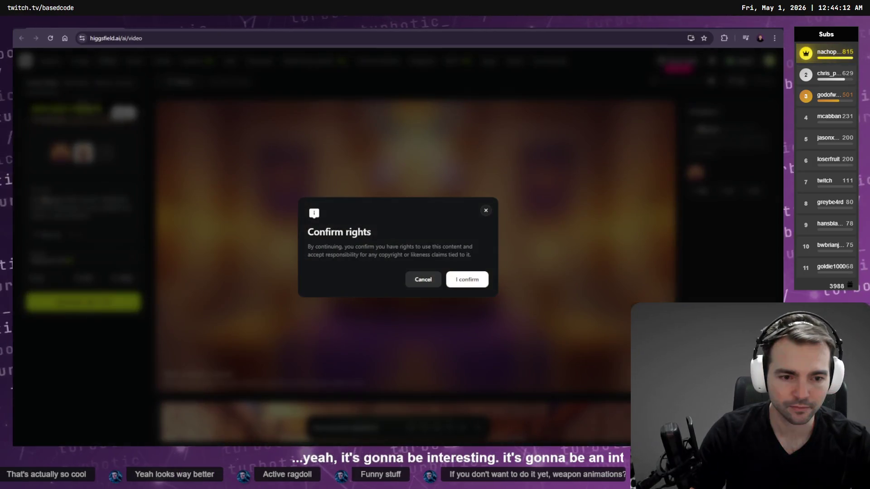
left_click(468, 279)
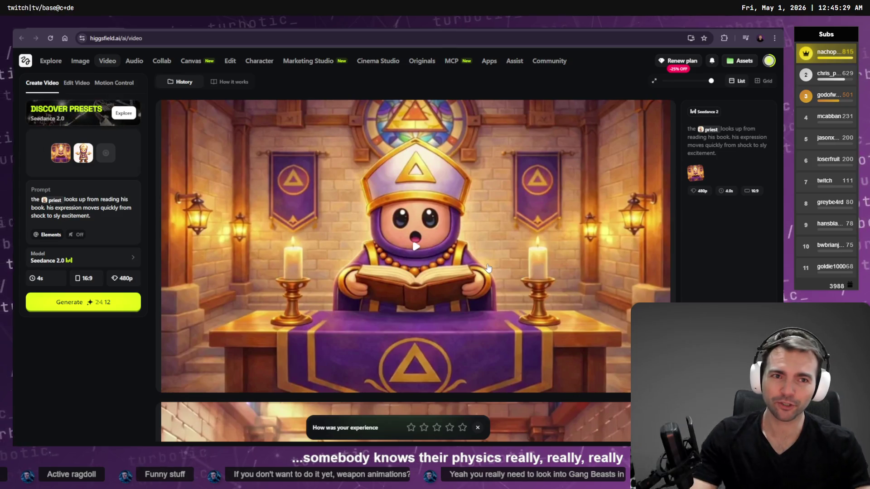
Step: Search Google for 'active ragdoll unity package' in a new tab
key("ctrl+t")
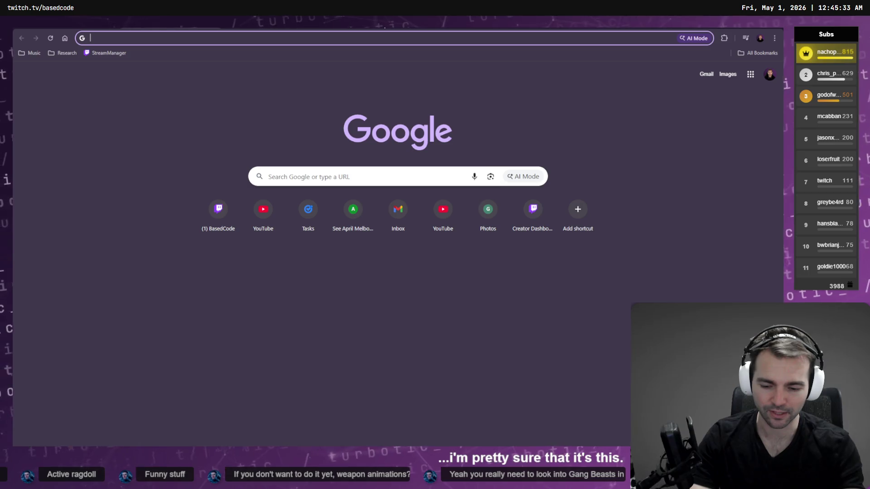
type("active rag")
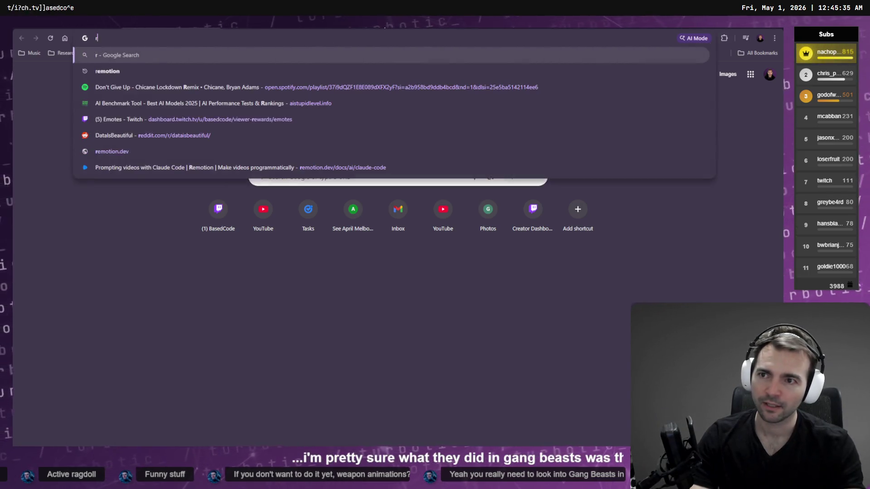
type("doll unity packag")
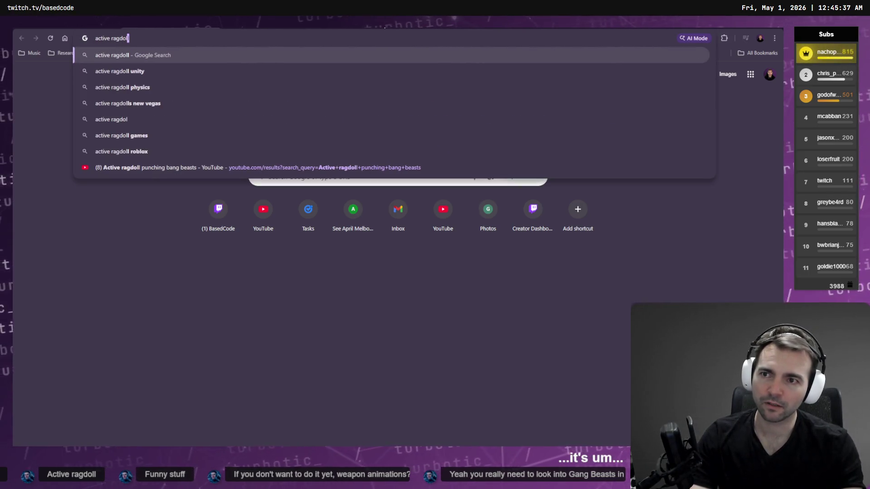
type("e")
key("Return")
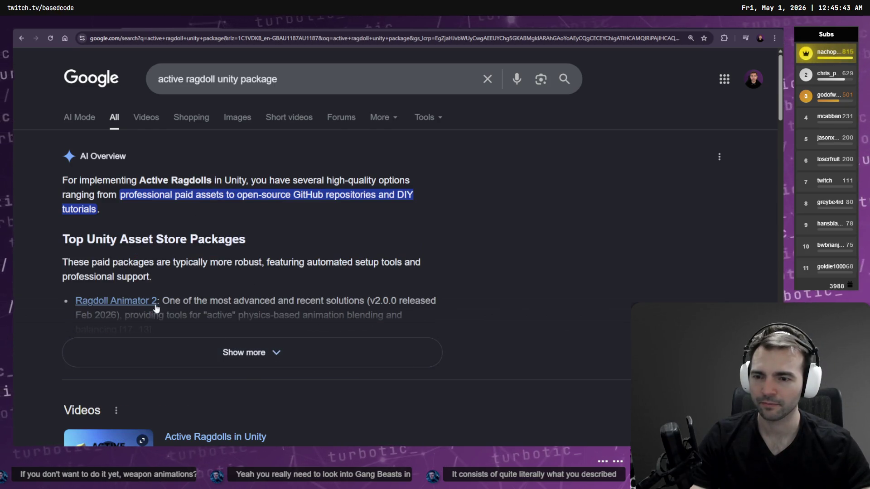
Step: Expand Google's AI overview of ragdoll packages and scroll down to Ragdoll Animator 2
left_click(156, 310)
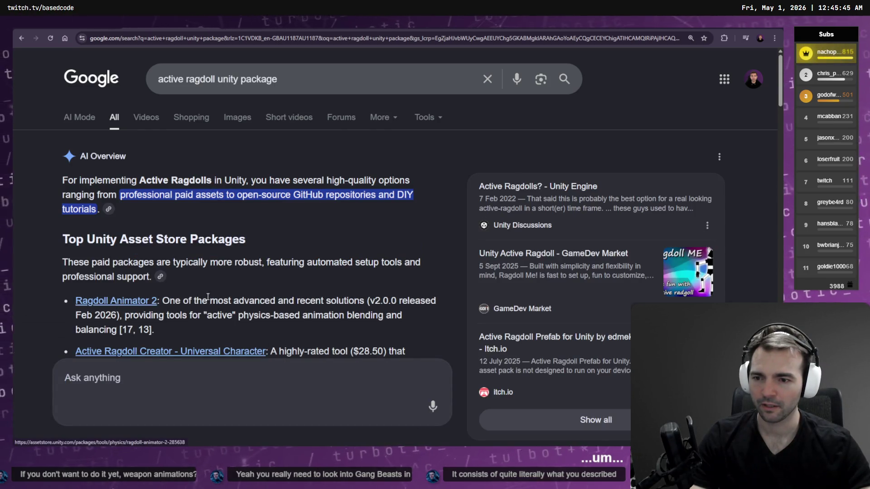
scroll(208, 296, "down", 3)
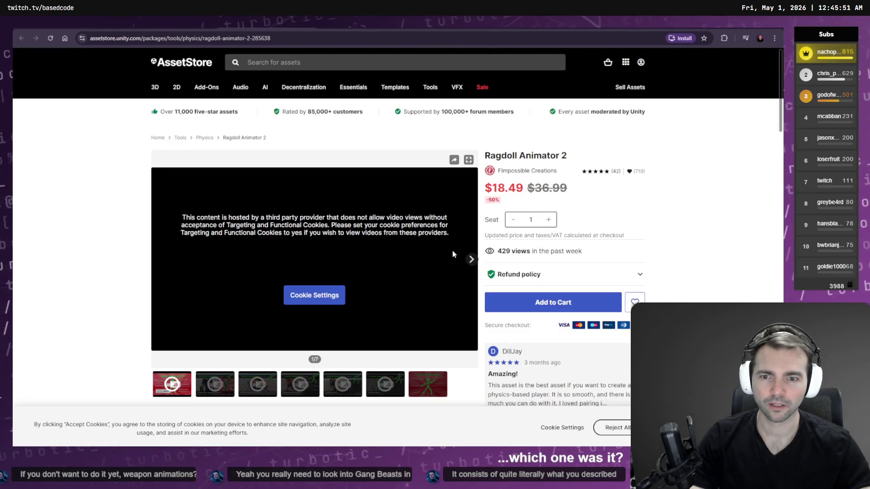
Step: Reject optional cookies and page through Ragdoll Animator 2's preview gallery
left_click(325, 297)
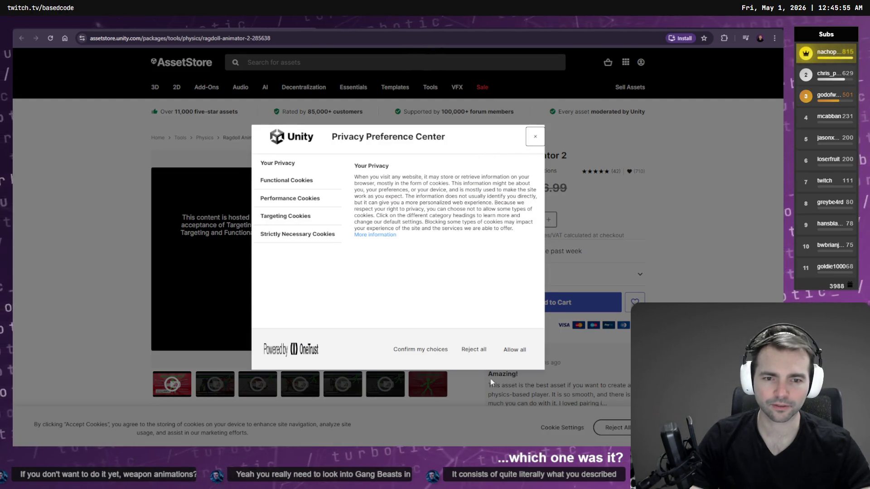
left_click(474, 349)
scroll(396, 230, "up", 10)
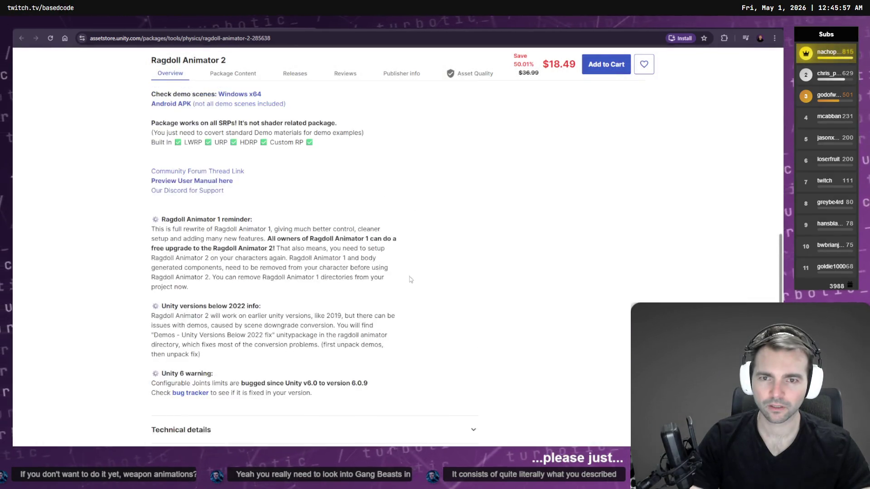
scroll(411, 279, "up", 10)
left_click(472, 260)
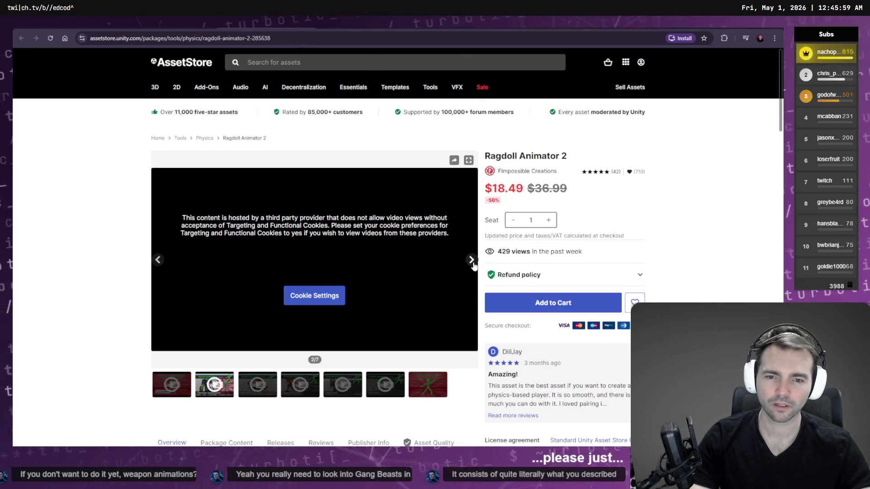
left_click(472, 263)
left_click(472, 262)
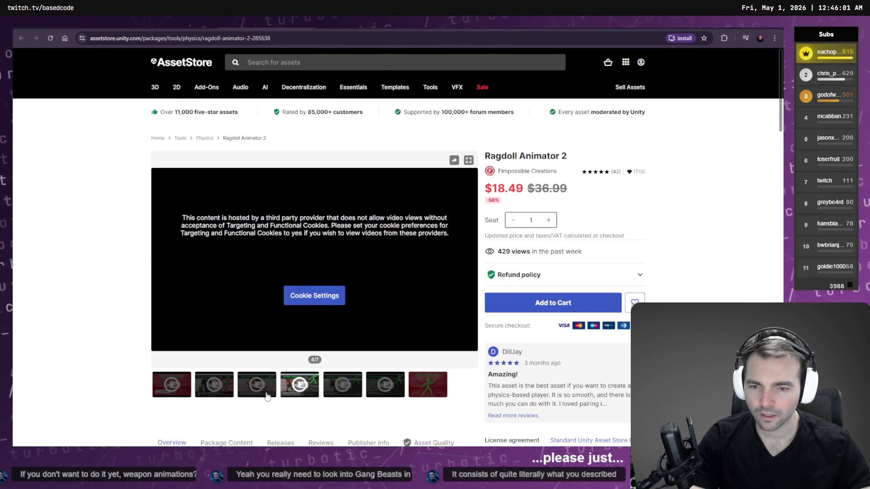
left_click(275, 382)
Step: Reject cookies again, skip to the release video, seek to 0:51, then go to Active Ragdoll Creator
left_click(316, 296)
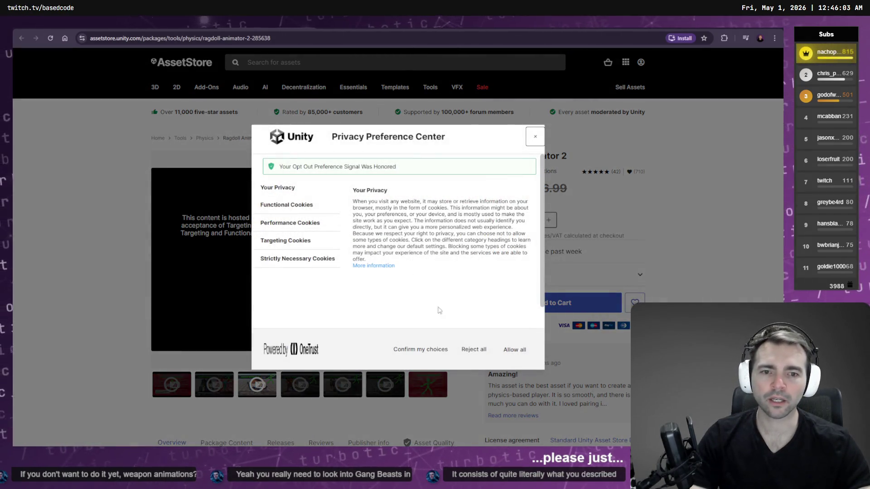
left_click(473, 350)
scroll(411, 267, "up", 10)
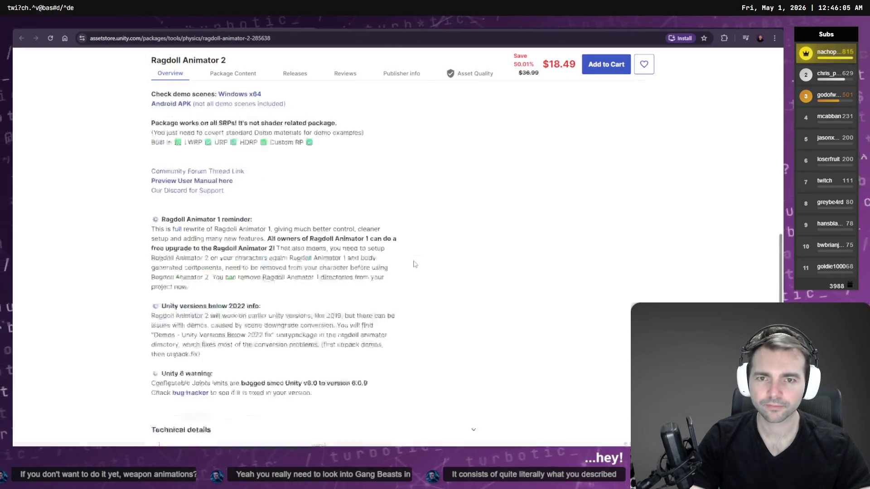
scroll(411, 267, "up", 7)
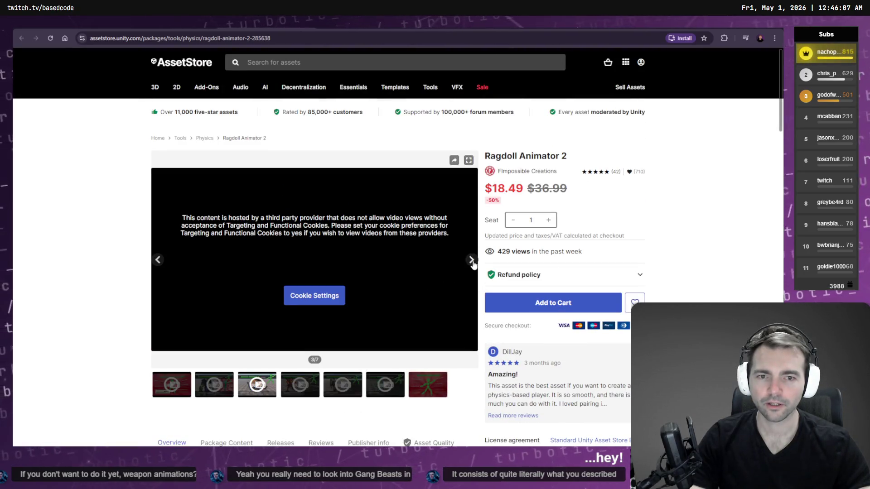
left_click(471, 260)
left_click(471, 260)
left_click(471, 260)
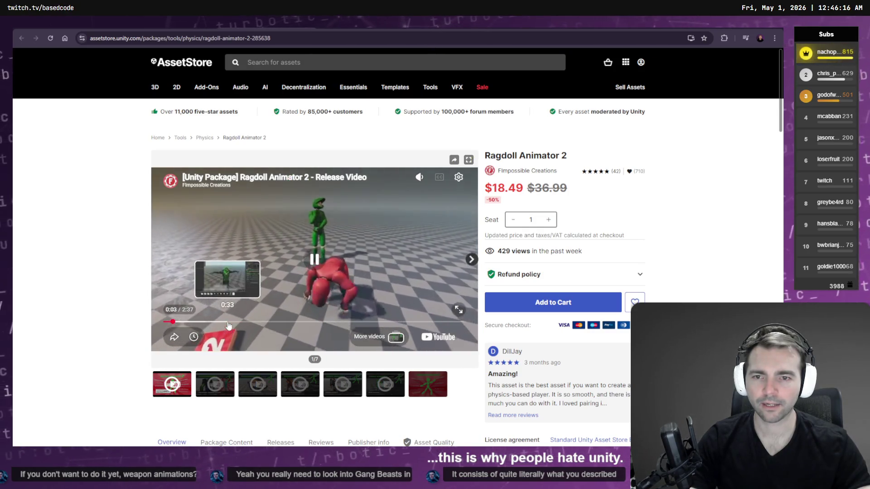
left_click(233, 322)
left_click(262, 322)
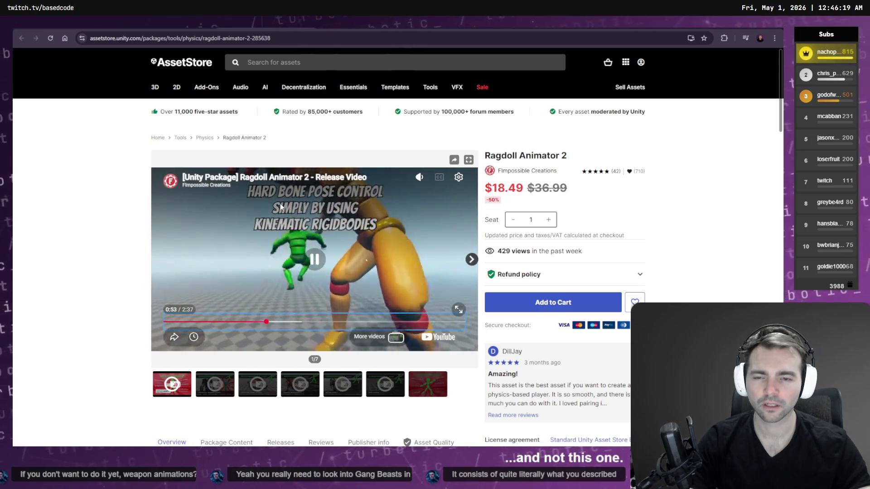
key("alt+Left")
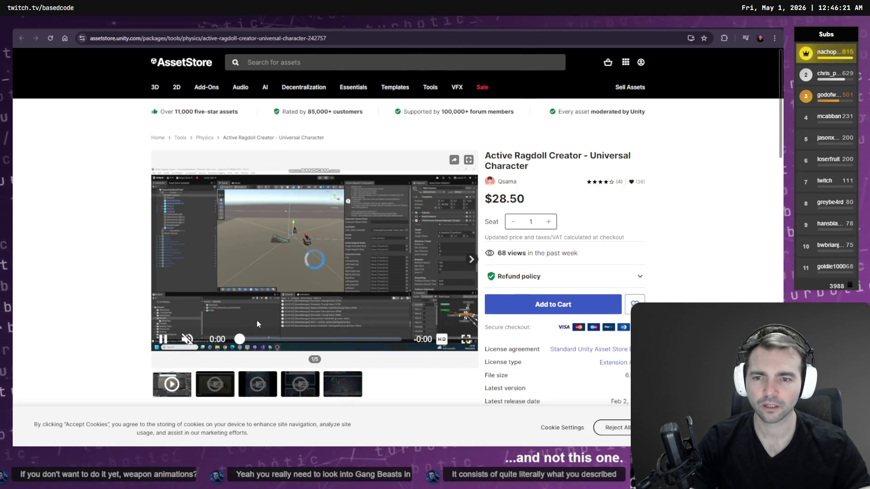
Step: Seek the Active Ragdoll Creator video to 1:51, then play the Active Ragdolls - Animation & Balancing demo
left_click(270, 340)
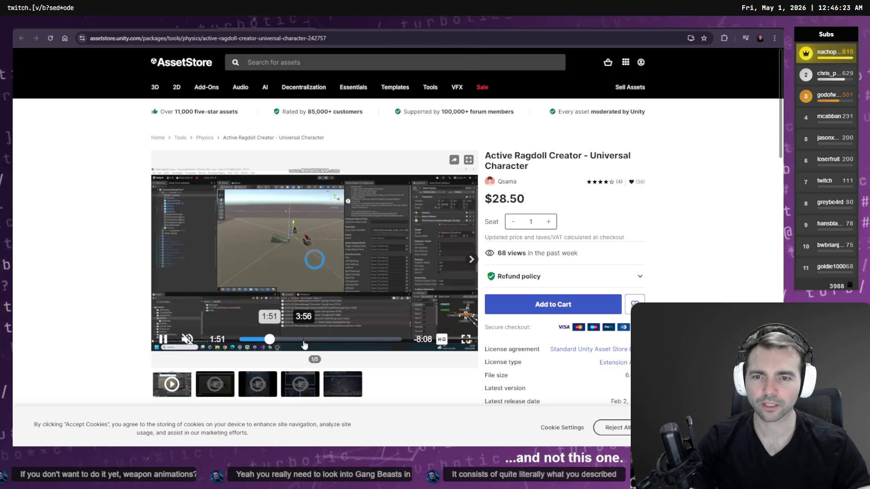
key("alt+Left")
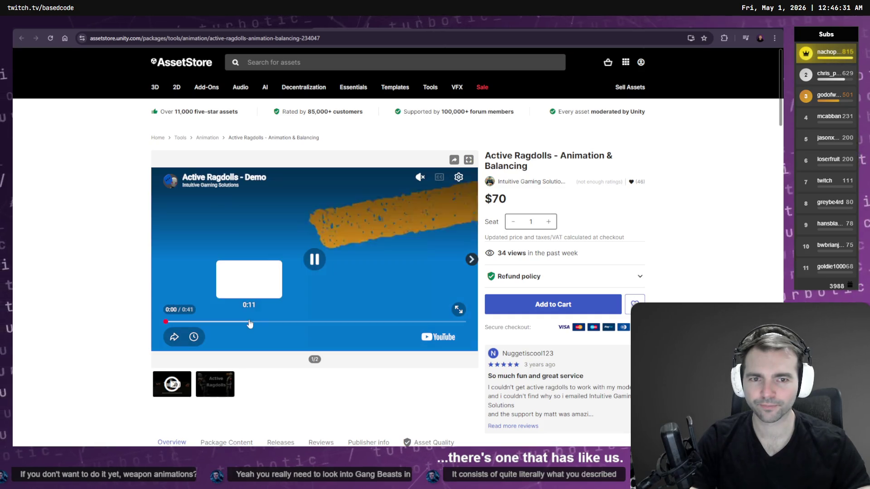
left_click(320, 289)
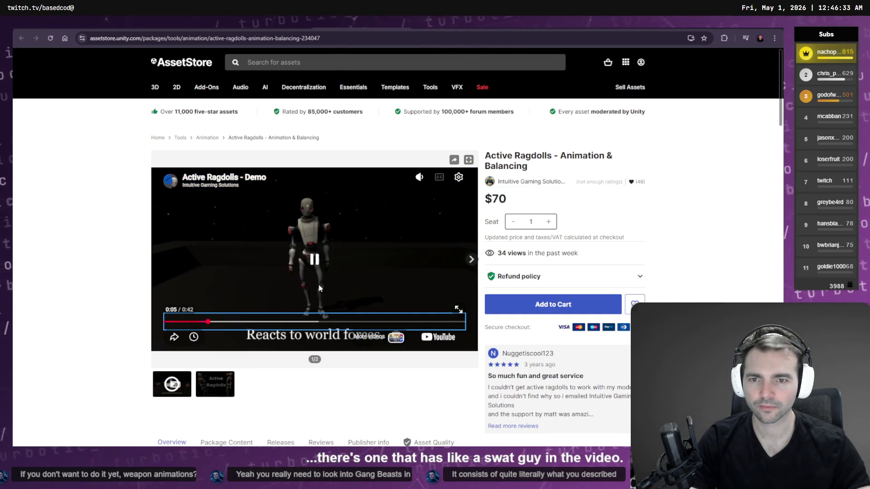
key("Right")
key("Right")
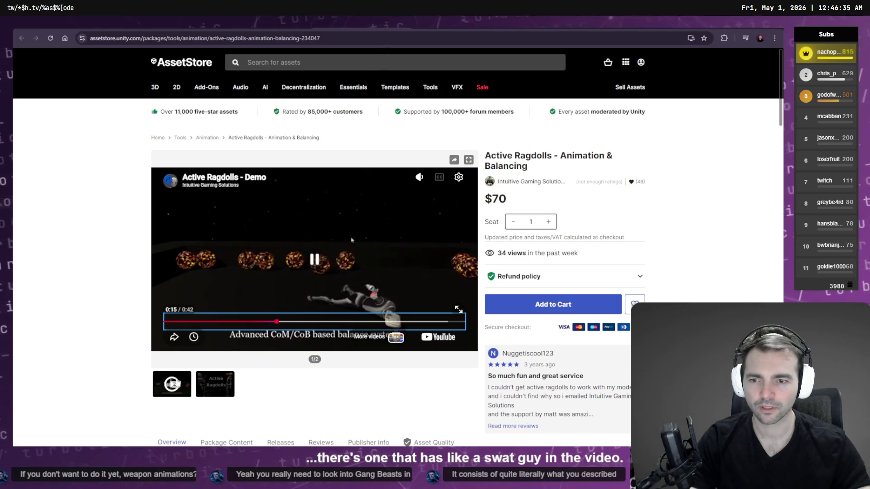
Step: Back on Active Ragdoll Creator, resume its demo at 6:29 and view gallery items two and three
key("alt+Left")
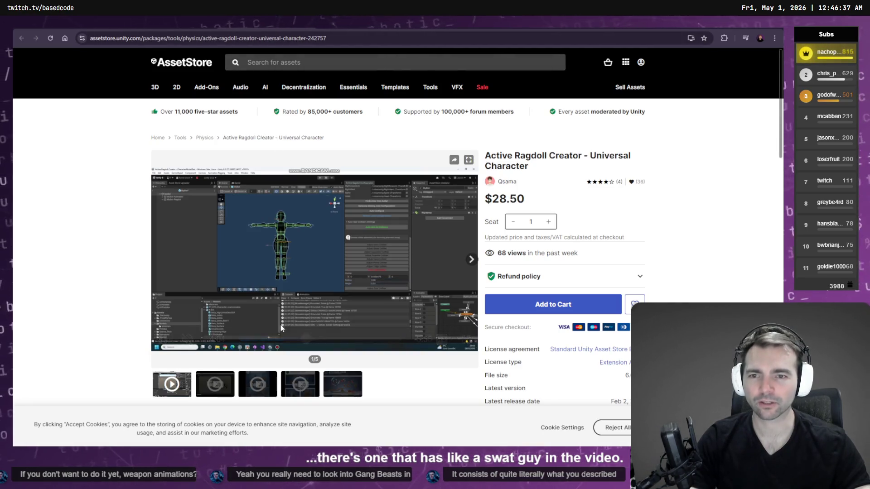
mouse_move(281, 296)
left_click(330, 324)
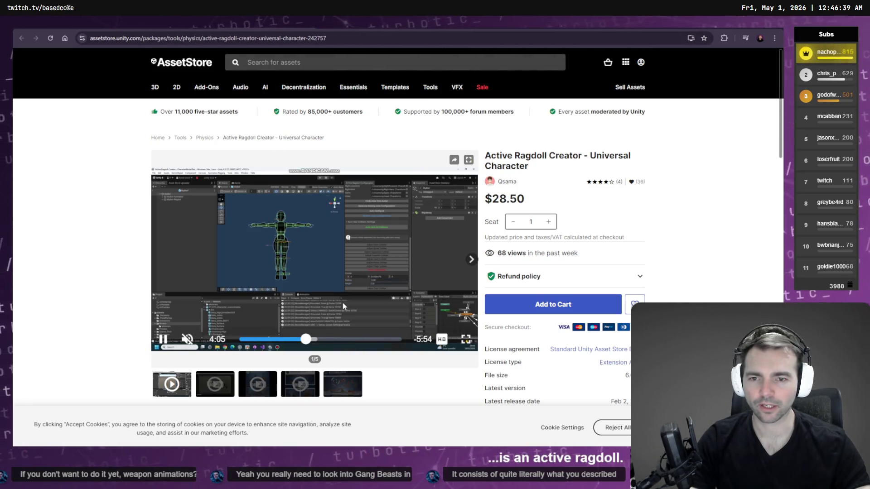
left_click(345, 338)
scroll(394, 382, "down", 1)
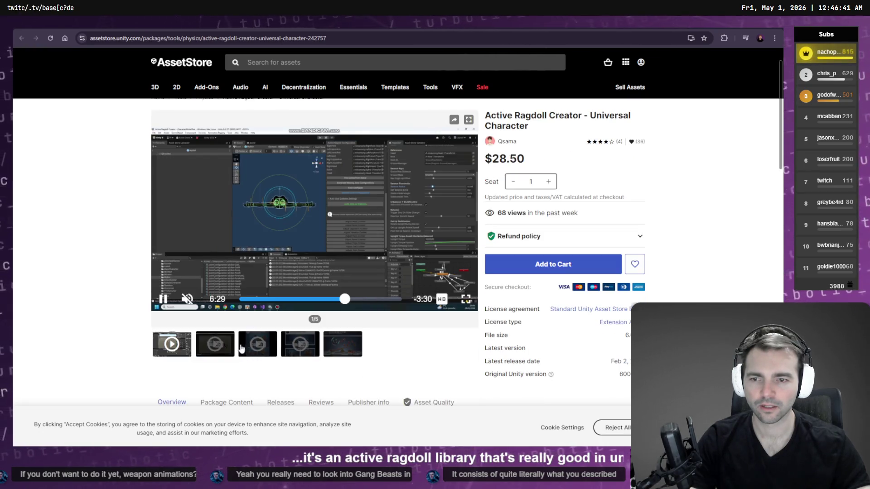
left_click(220, 351)
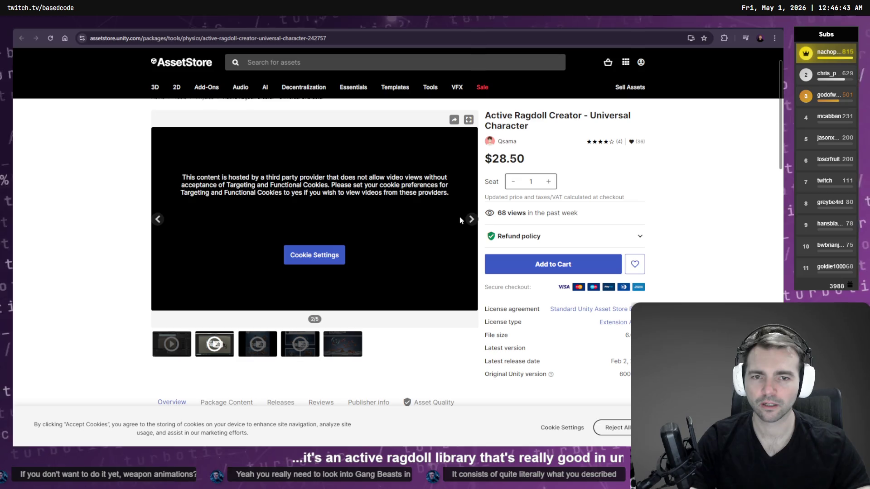
left_click(470, 219)
key("ctrl+w")
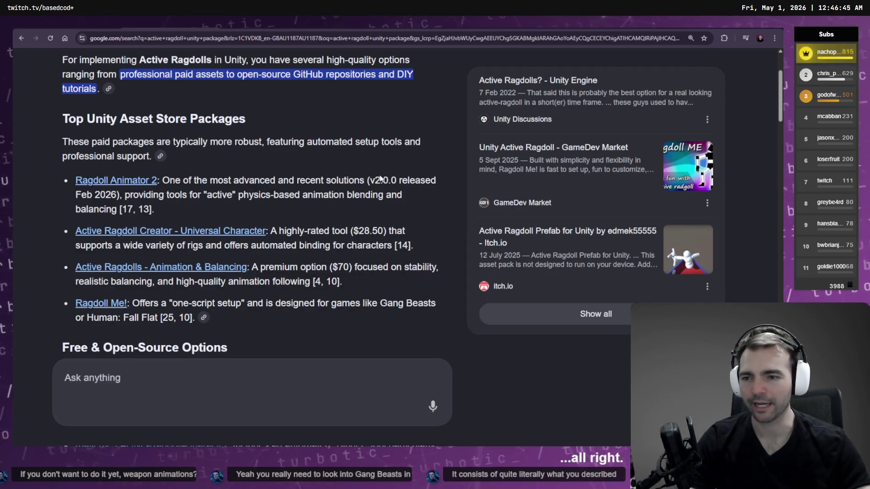
Step: Scroll the ragdoll search results past Videos to the Asset Store and GitHub listings
scroll(270, 199, "down", 5)
scroll(270, 200, "up", 5)
scroll(271, 200, "down", 15)
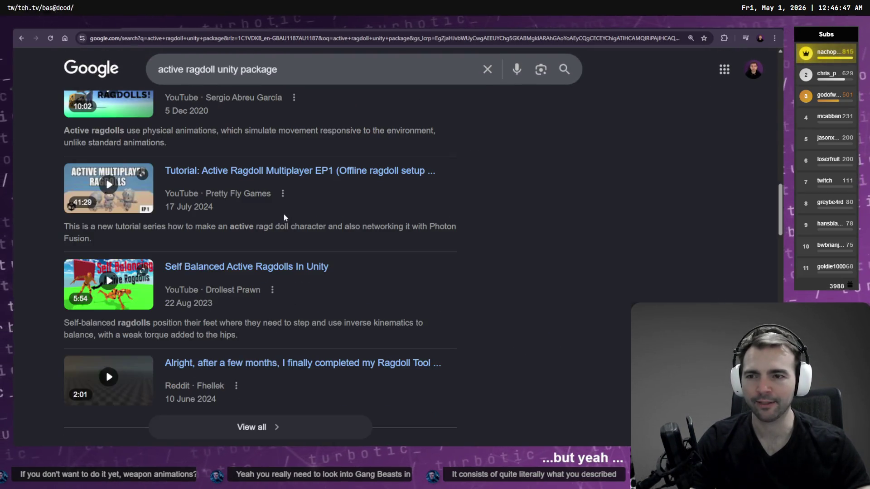
scroll(289, 209, "down", 8)
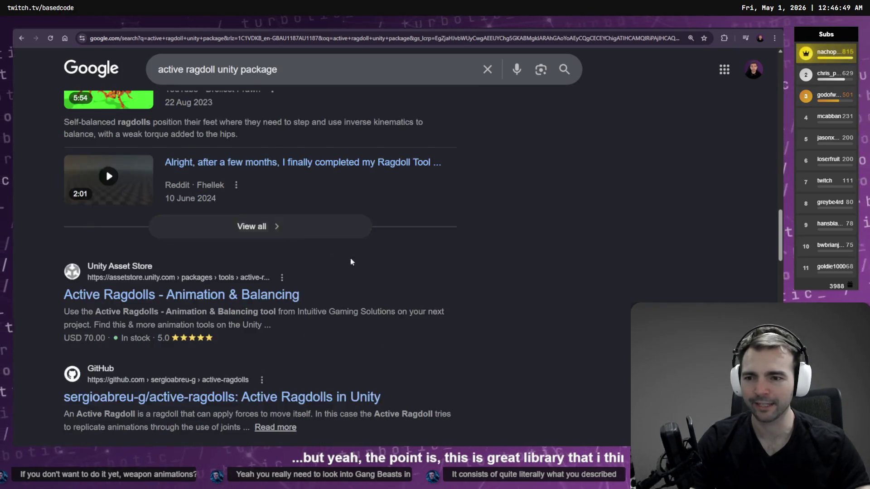
key("ctrl+w")
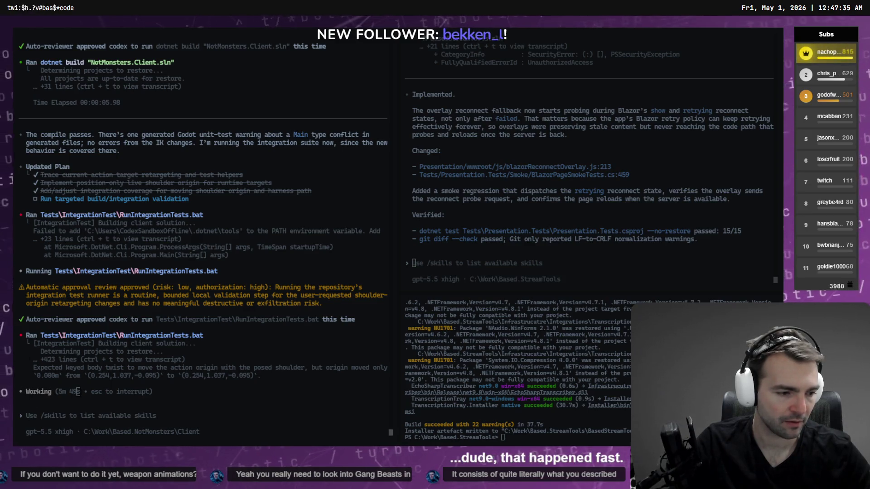
Step: View the punch_haymaker_right track in Godot, the Codex session, then the Higgsfield priest video
key("alt+Tab")
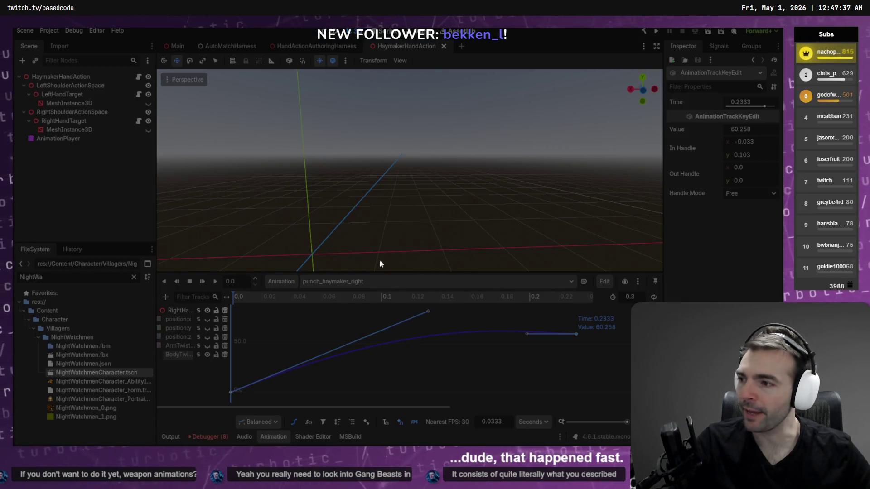
key("alt+Tab")
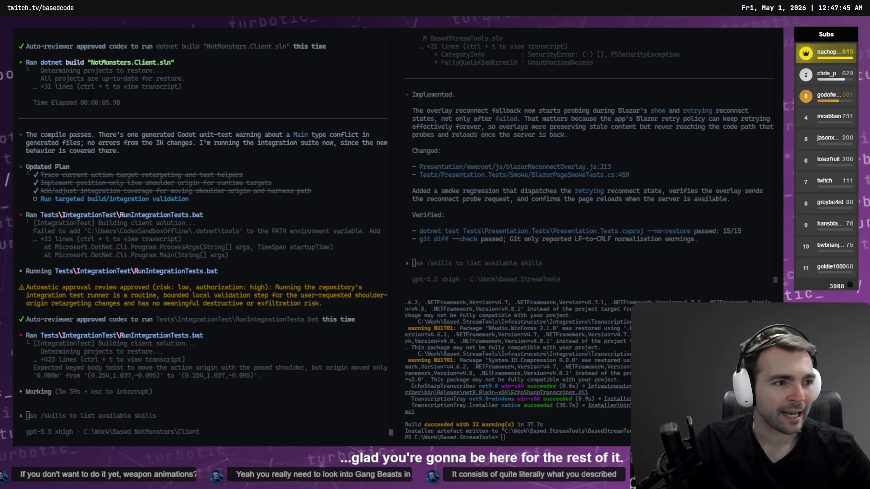
key("alt+Tab")
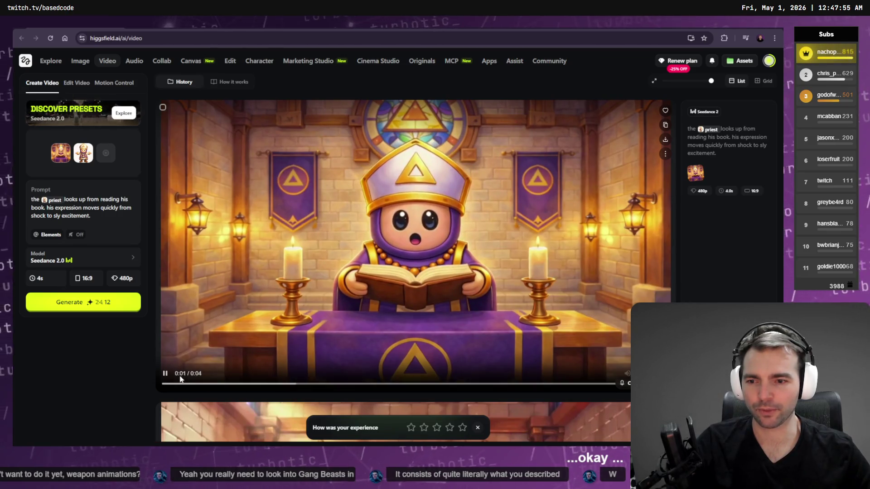
Step: Pause the priest video, briefly opening and closing a new tab and DevTools
left_click(167, 372)
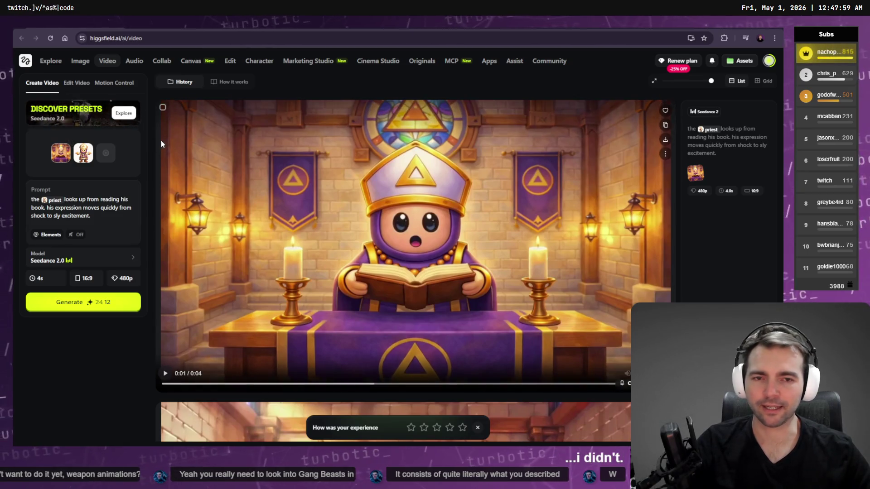
key("ctrl+t")
key("ctrl+w")
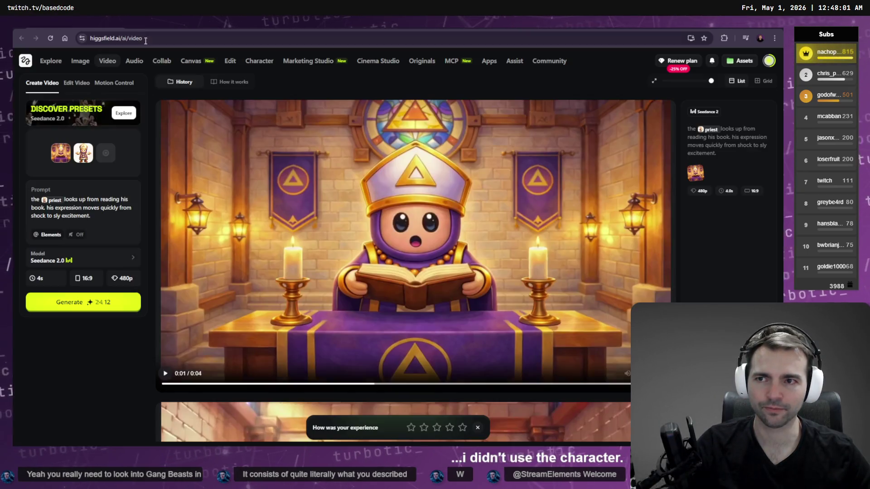
key("F12")
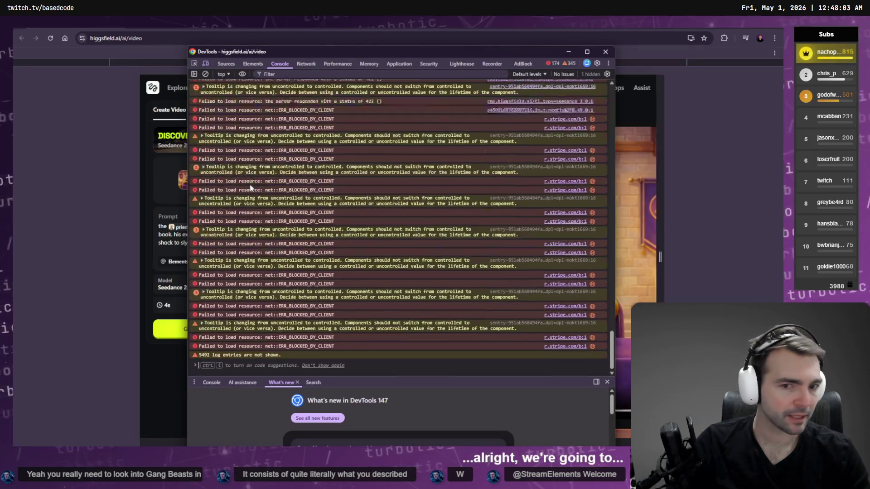
key("F12")
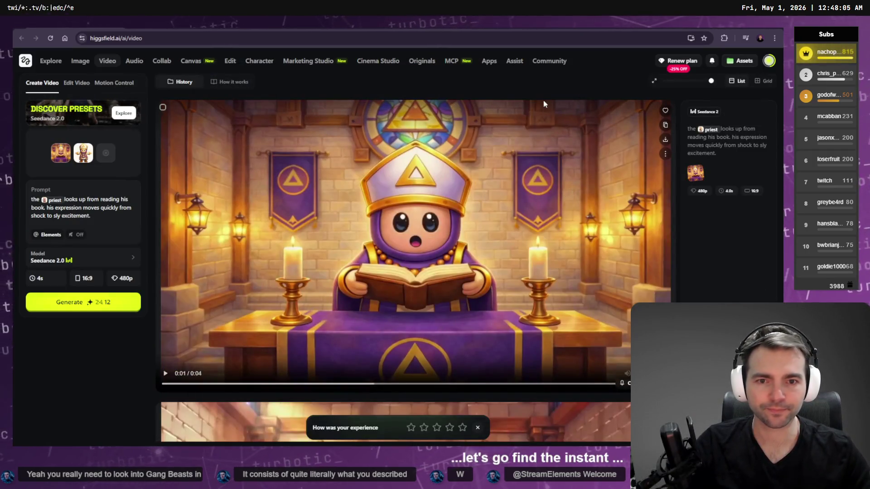
Step: Open another Chrome profile's window and load chatgpt.com there
key("ctrl+shift+m")
key("Down")
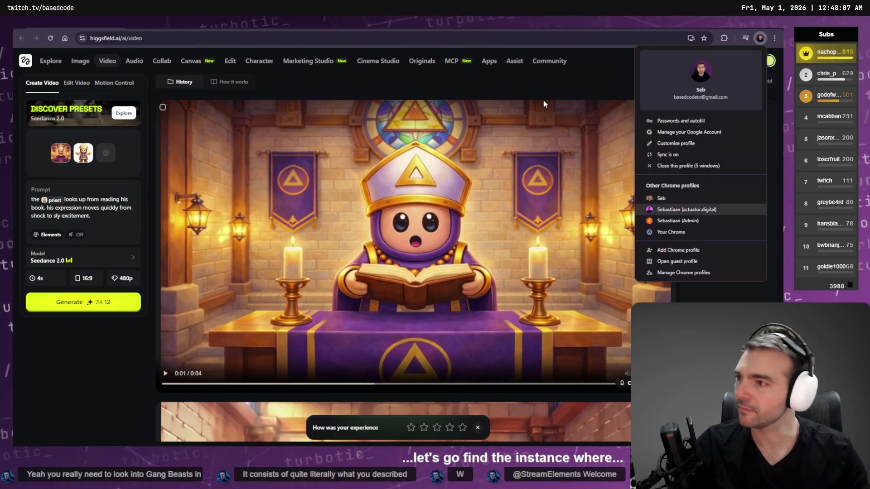
key("Return")
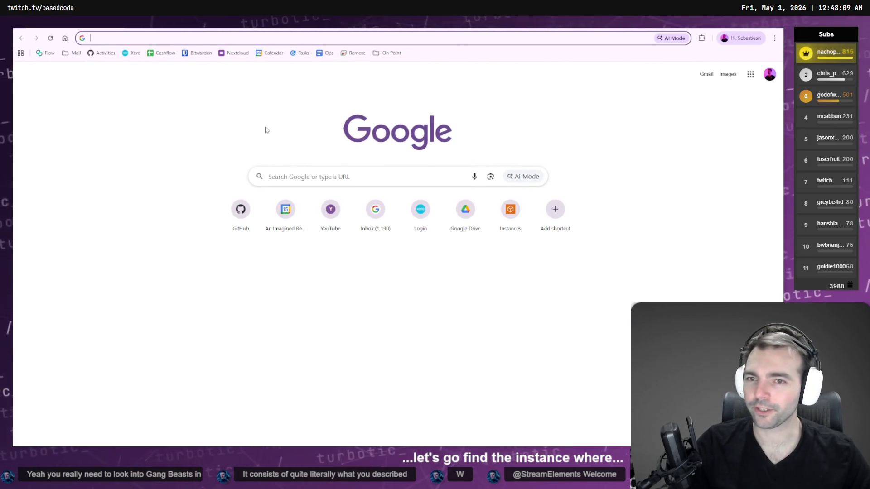
key("ctrl+w")
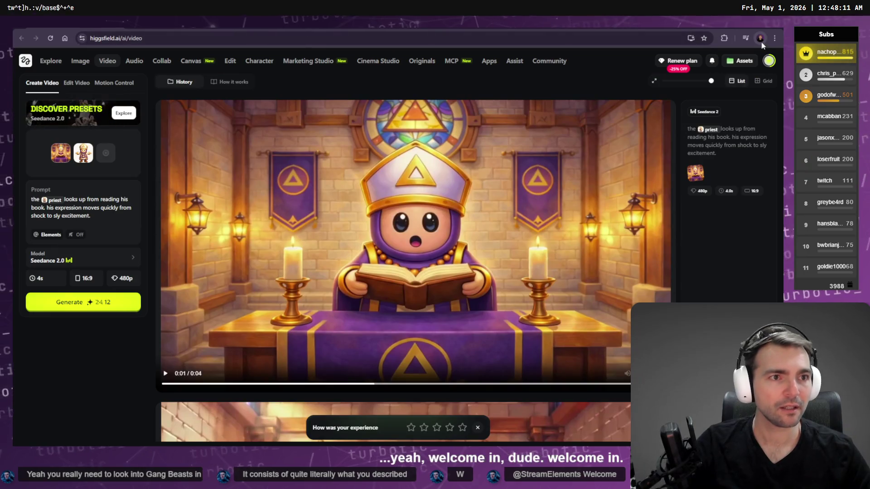
left_click(760, 38)
left_click(708, 200)
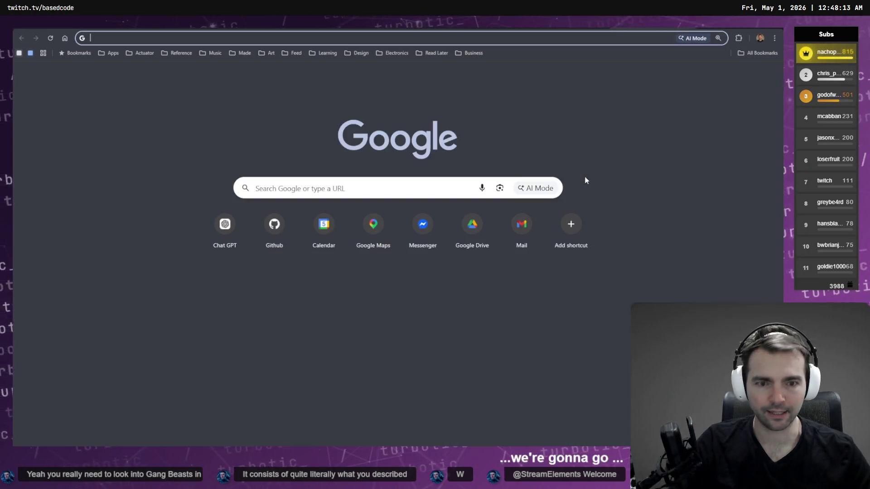
type("chatgpt.com")
key("Return")
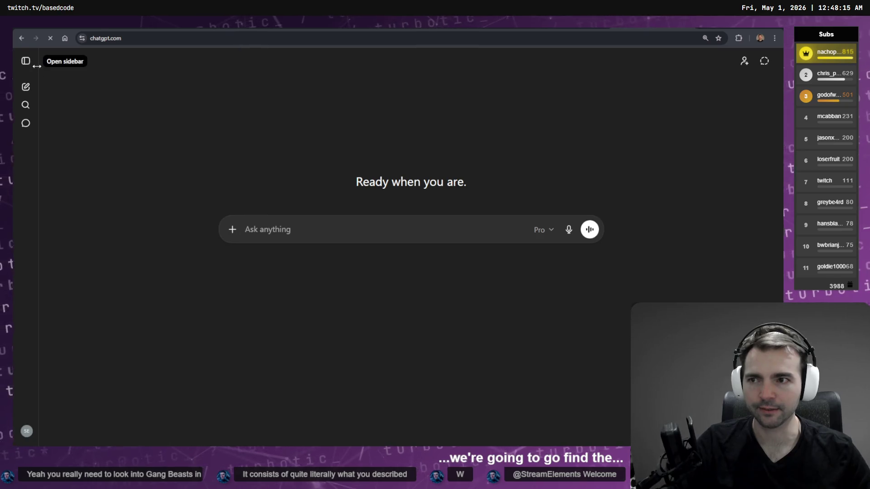
Step: Check the Not Monsters project and the Library for the earlier generated images
left_click(26, 61)
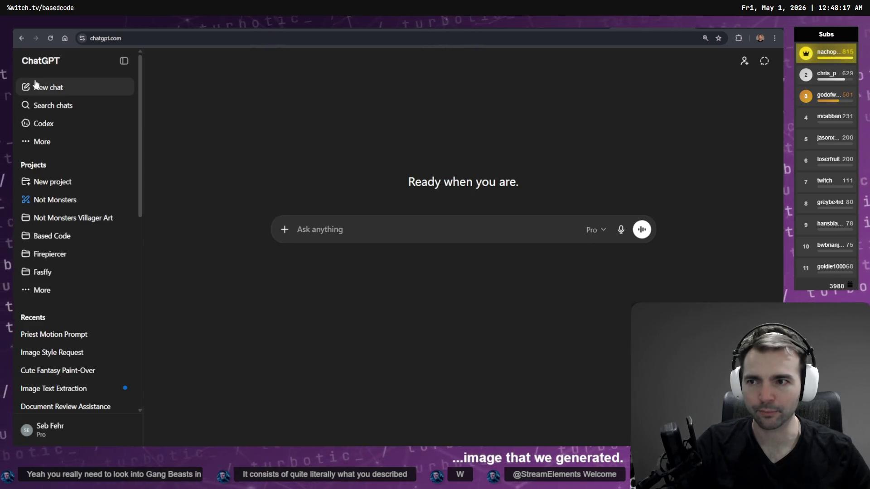
left_click(58, 202)
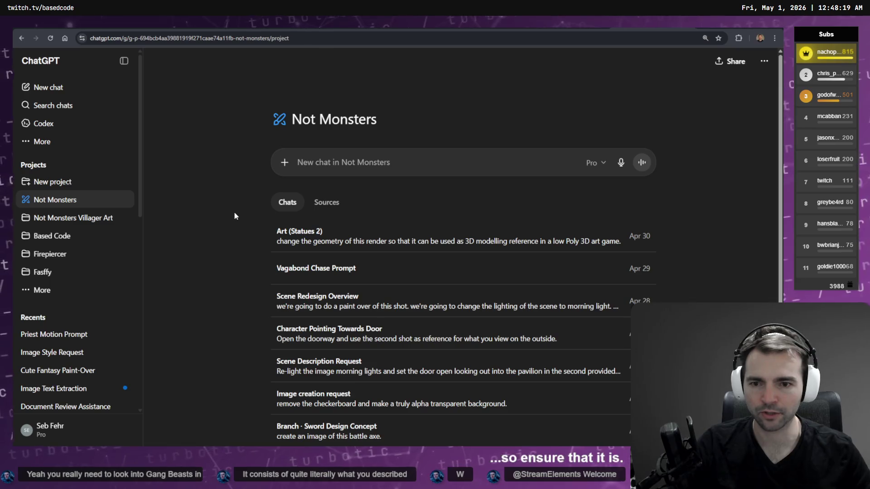
left_click(40, 141)
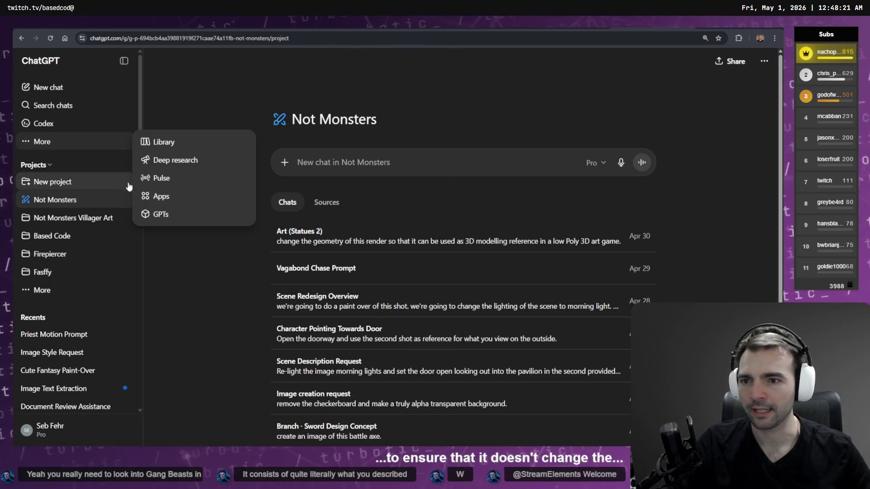
left_click(178, 144)
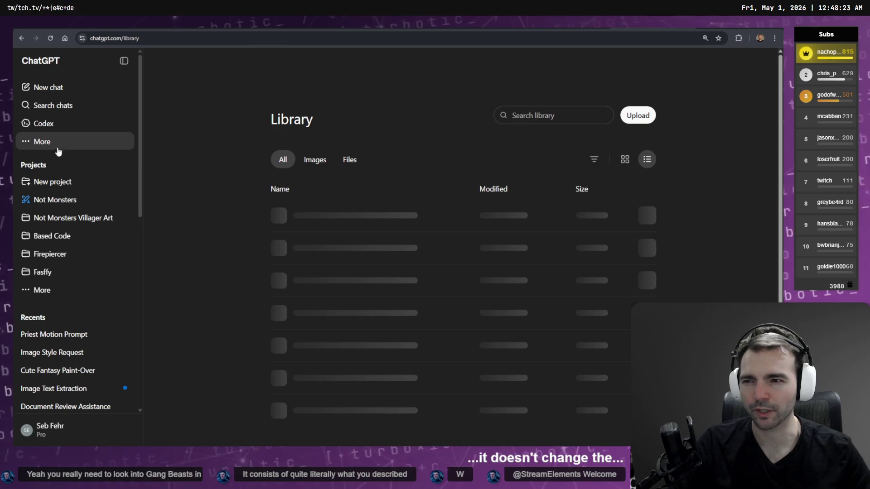
left_click(57, 144)
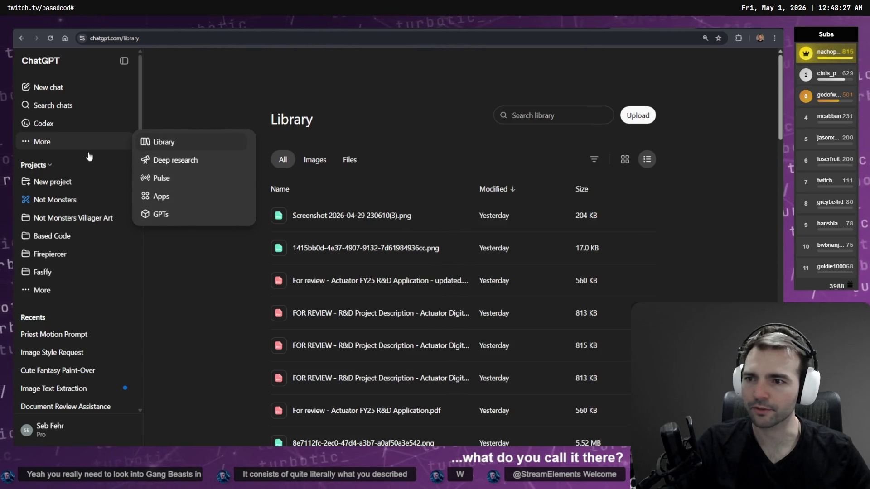
left_click(43, 142)
left_click(44, 144)
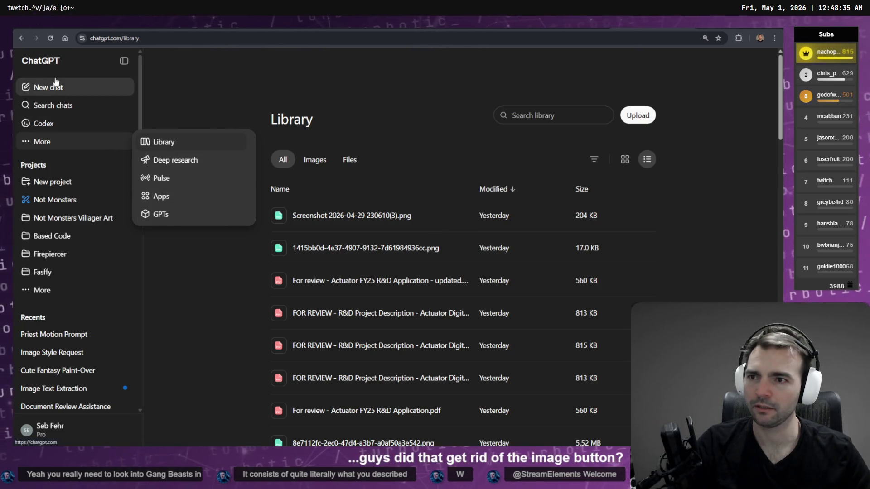
Step: Start a new chat, open the 30 April Pulse feed, and reopen the sidebar's More list
left_click(49, 62)
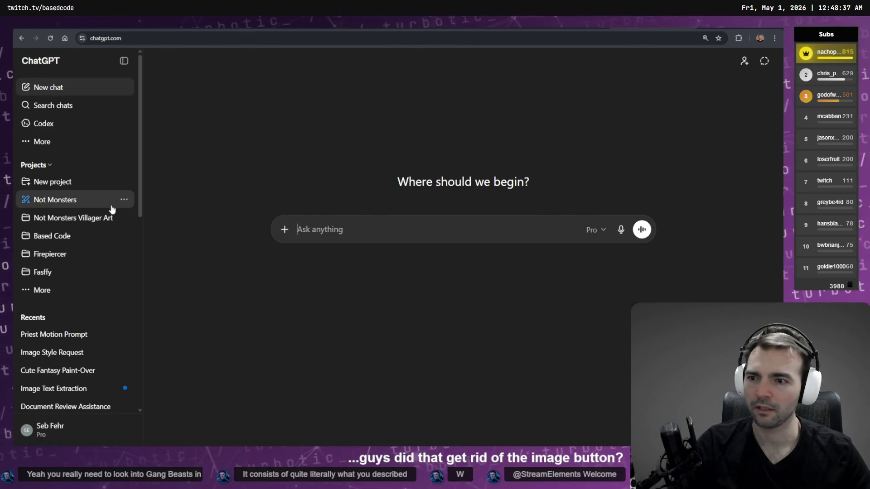
left_click(44, 142)
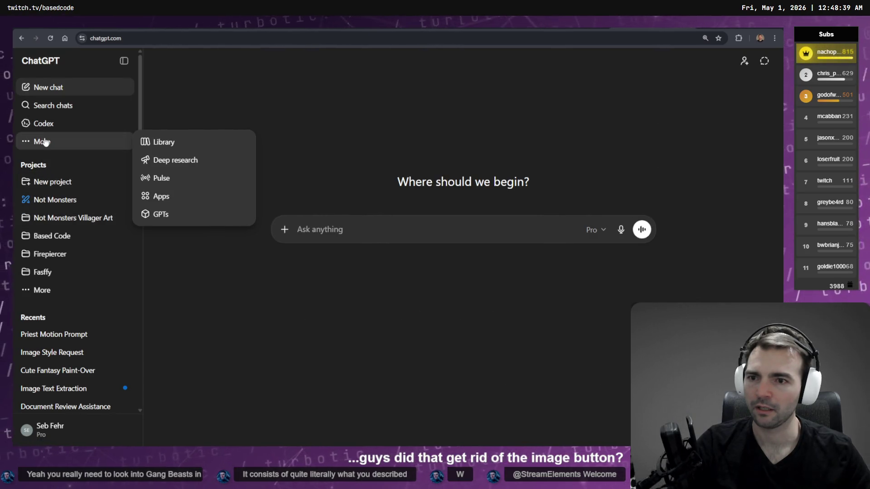
left_click(198, 184)
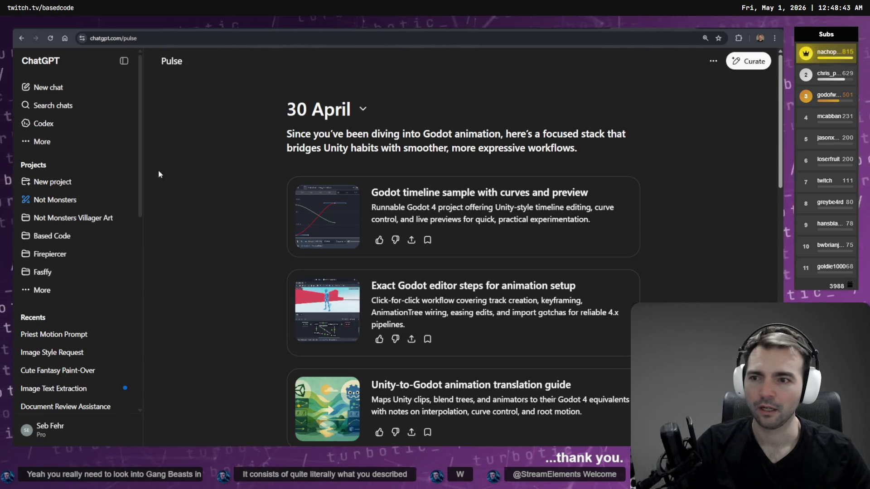
left_click(123, 61)
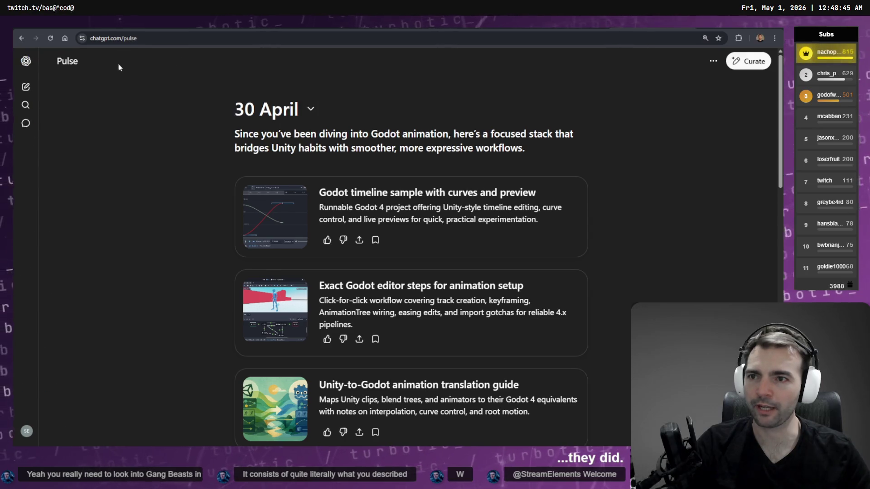
left_click(21, 63)
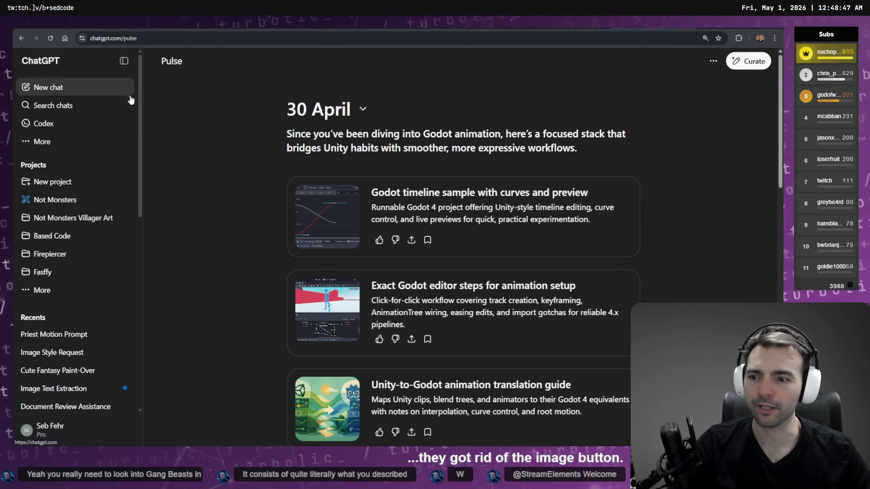
scroll(122, 189, "down", 5)
scroll(95, 208, "up", 5)
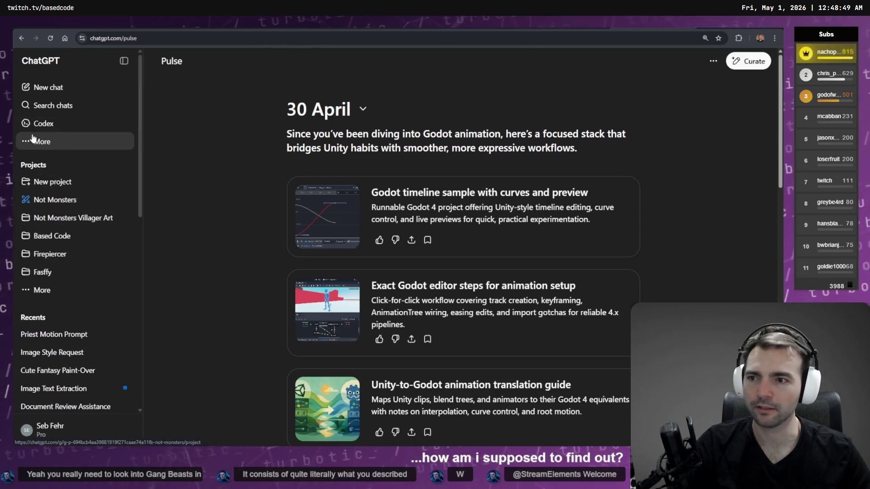
left_click(32, 138)
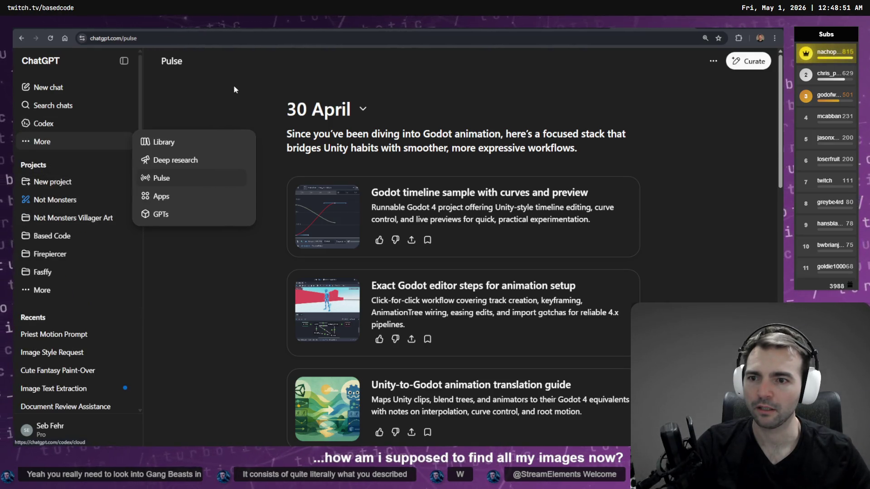
key("ctrl+t")
Step: Search Google for 'images button gone on gpt', correcting the query's typo
type("images button go")
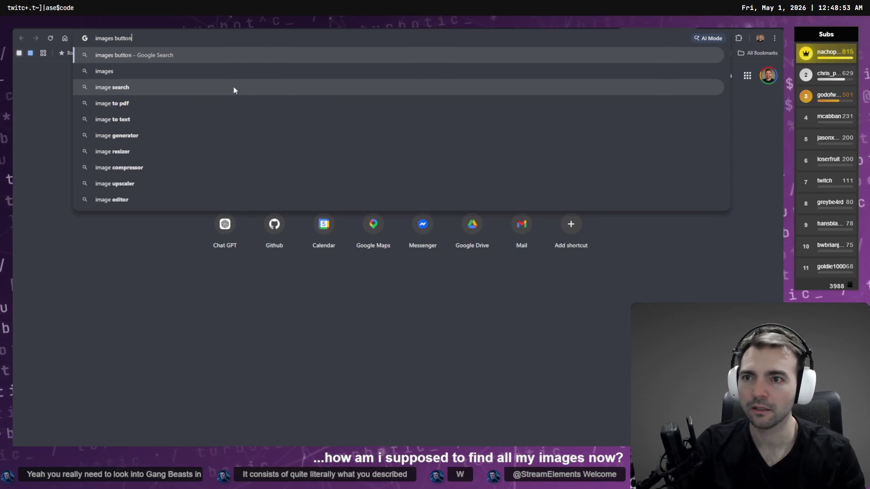
type("ne on gp")
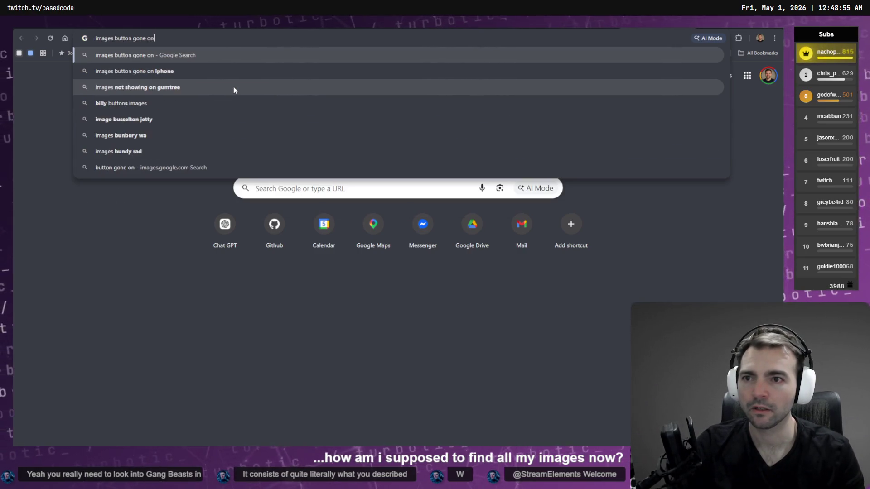
key("Return")
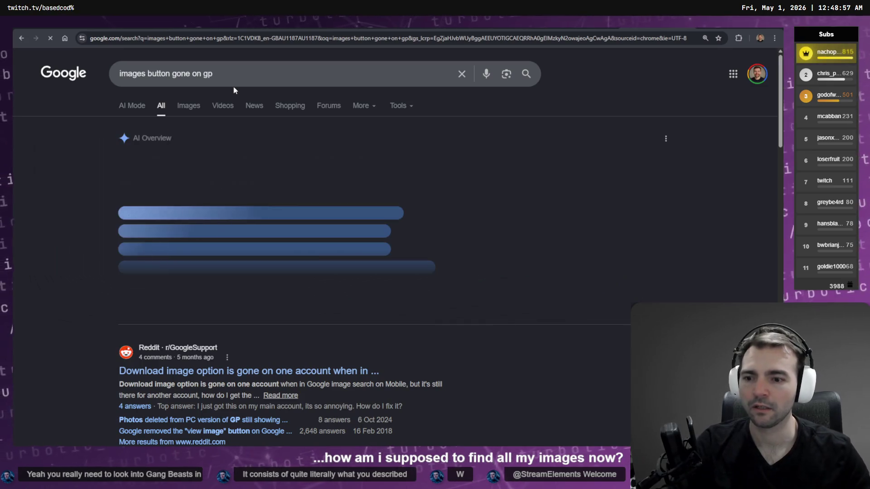
left_click(231, 76)
type("t")
key("Return")
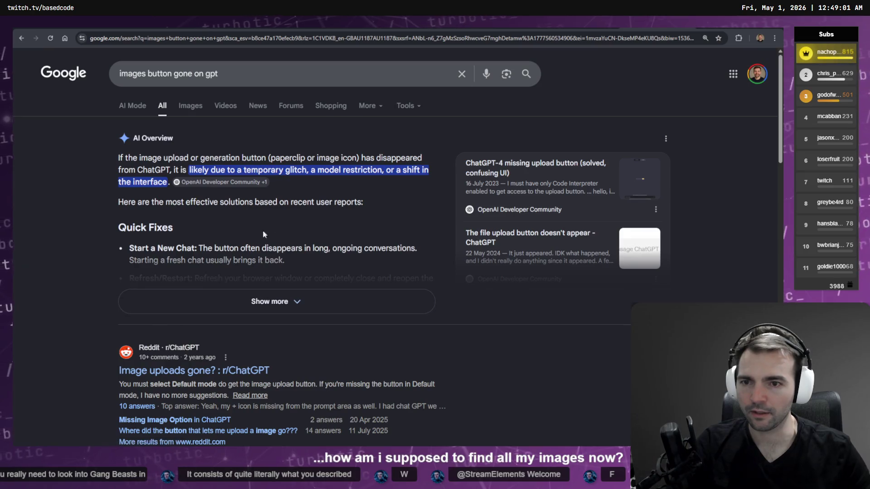
Step: Read the expanded AI overview of fixes and results, then return to ChatGPT's Pulse page
left_click(295, 302)
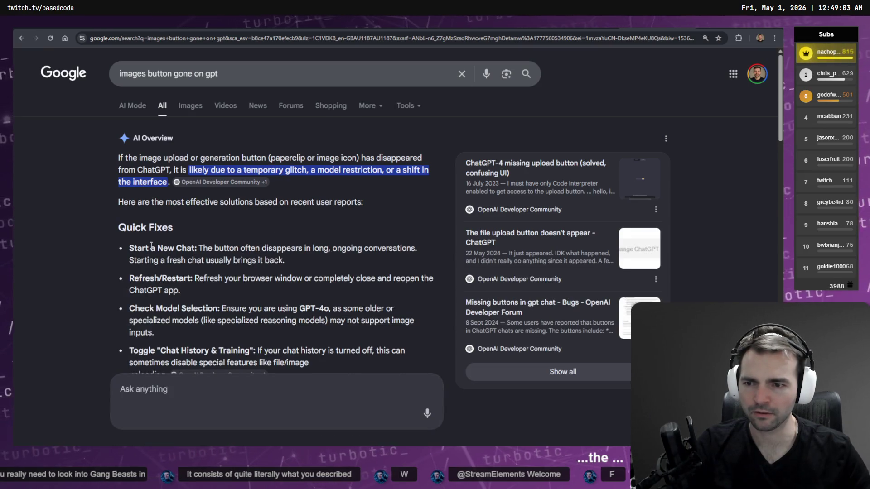
scroll(151, 245, "down", 2)
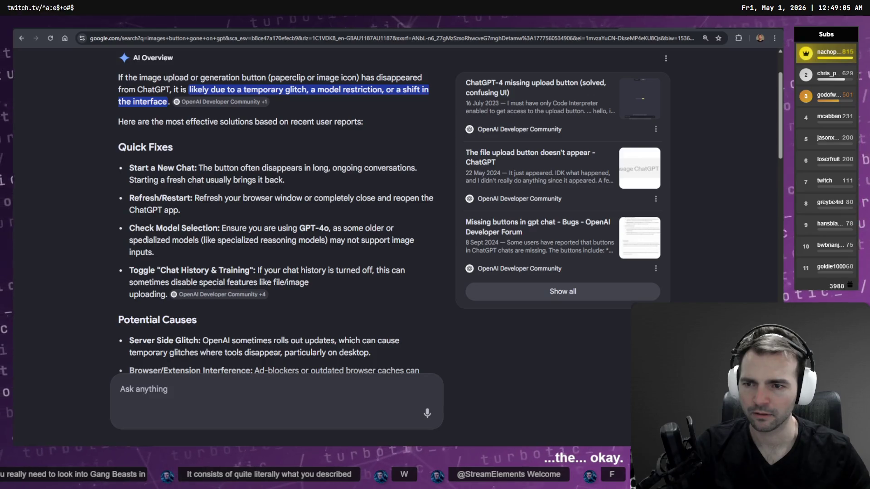
scroll(147, 238, "down", 5)
scroll(160, 139, "down", 3)
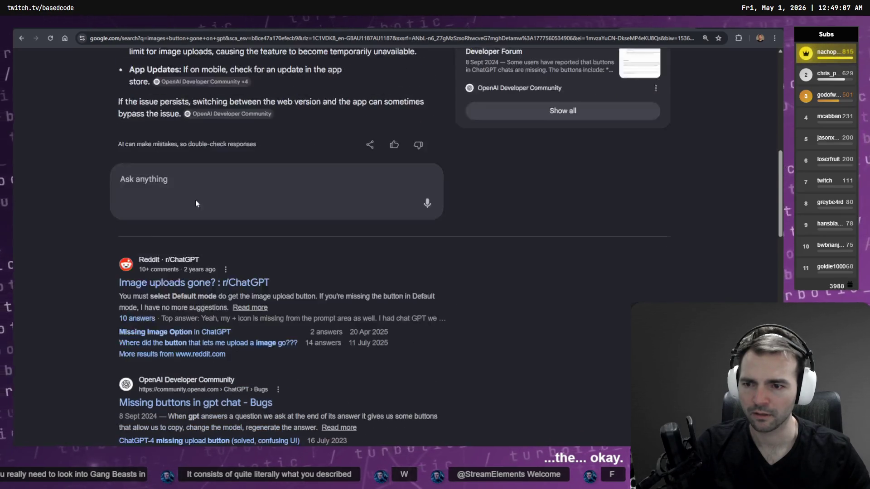
scroll(227, 252, "down", 2)
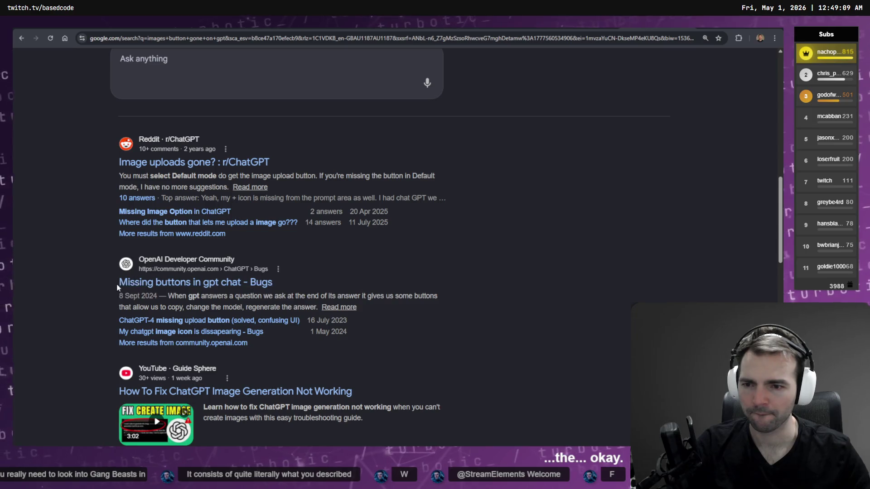
scroll(399, 274, "down", 5)
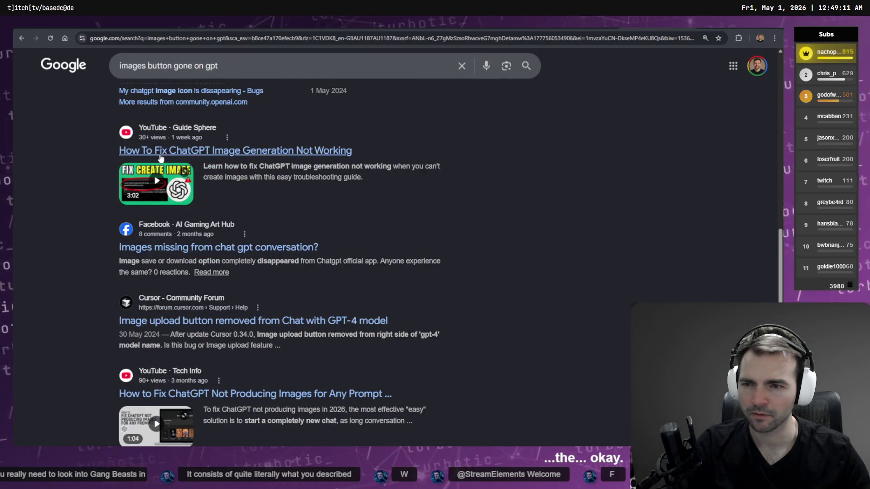
scroll(386, 263, "down", 1)
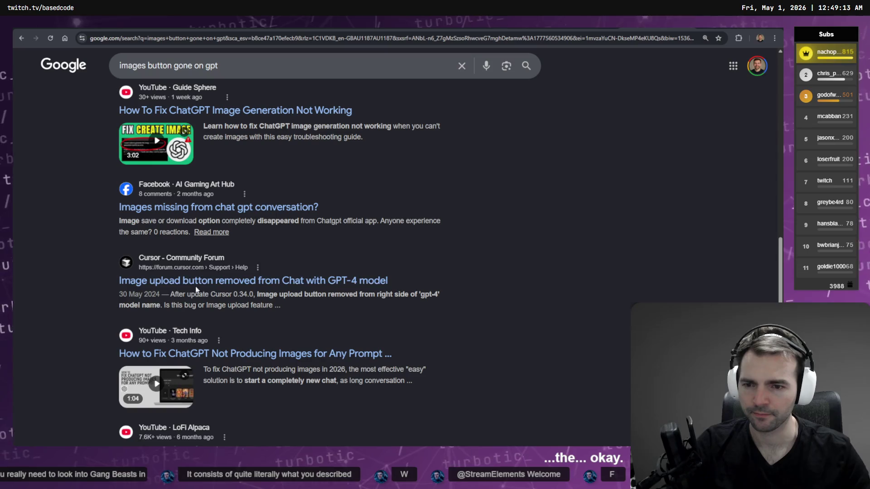
key("ctrl+Tab")
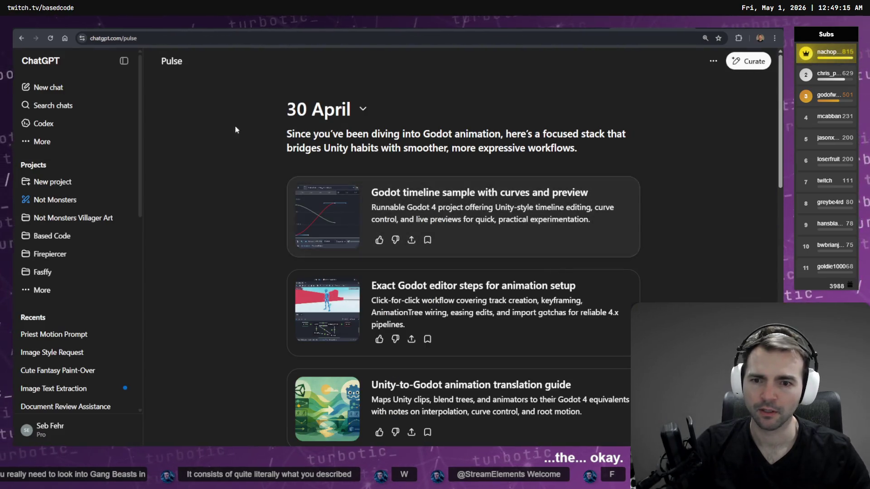
Step: Start a new chat and open the Not Monsters project from the projects list
left_click(20, 141)
left_click(231, 98)
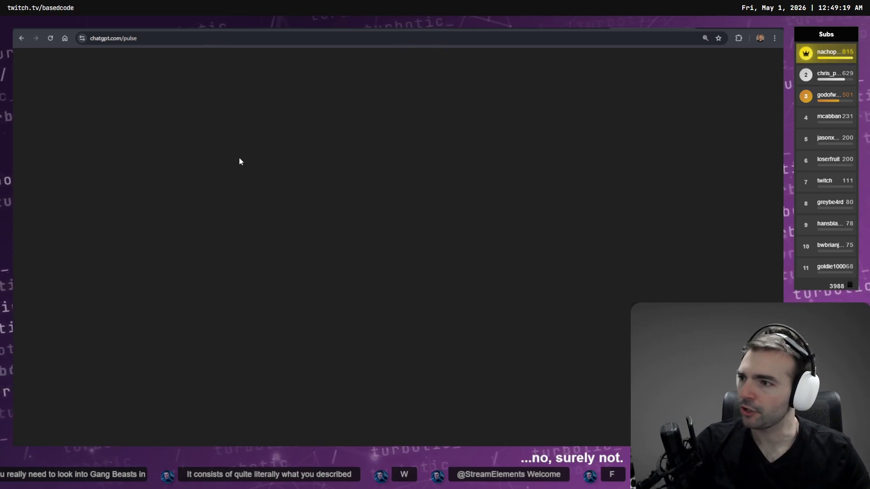
left_click(54, 142)
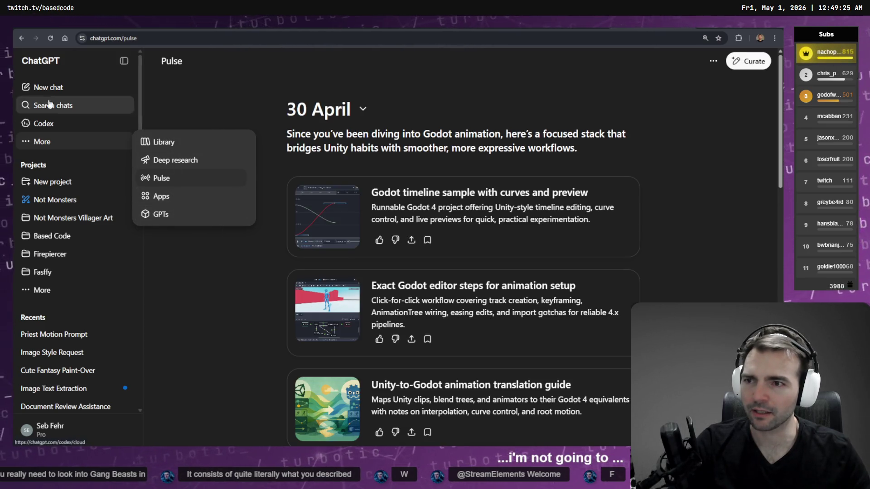
left_click(57, 65)
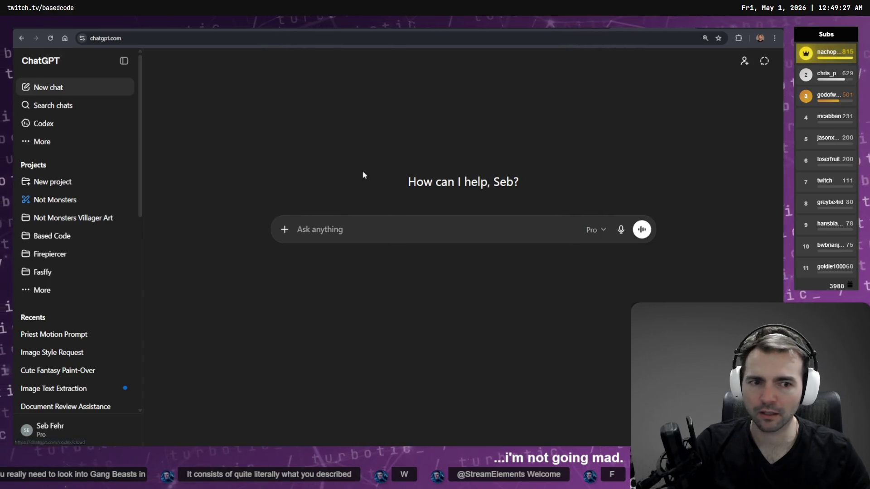
left_click(49, 290)
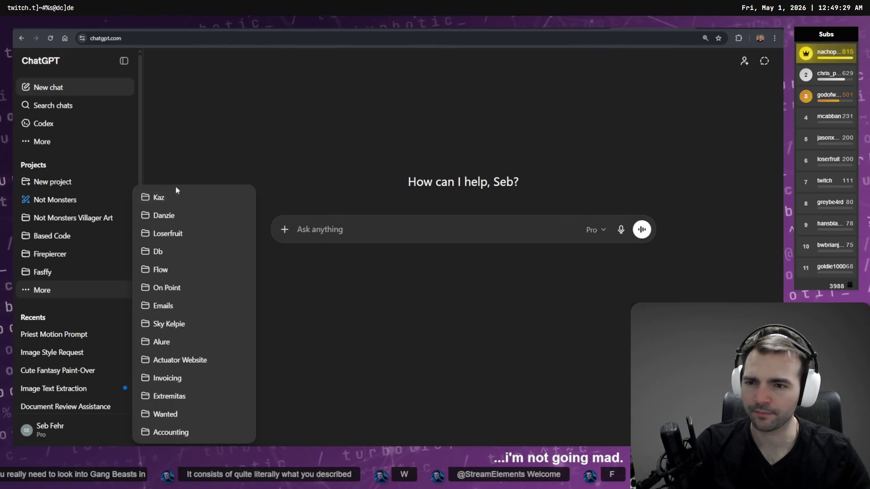
left_click(47, 201)
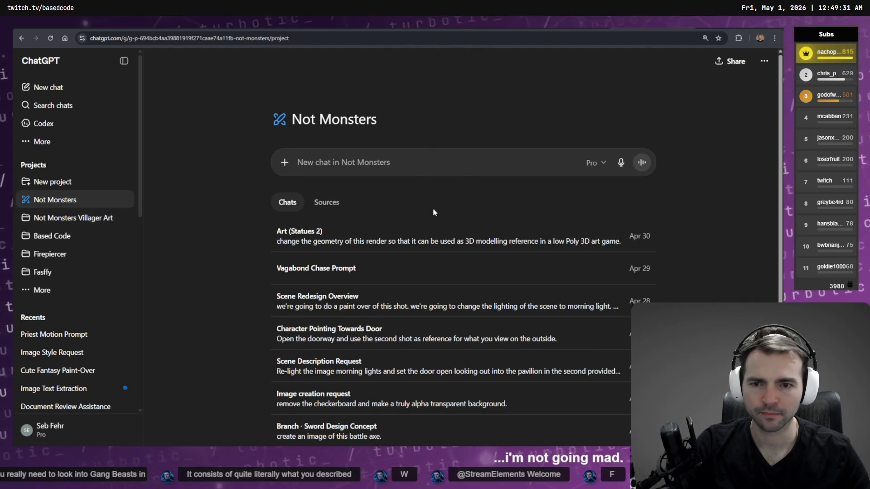
Step: Check the Not Monsters project's Sources and Chats, scrolling its older chats and settings menu
scroll(635, 213, "down", 5)
scroll(675, 229, "up", 5)
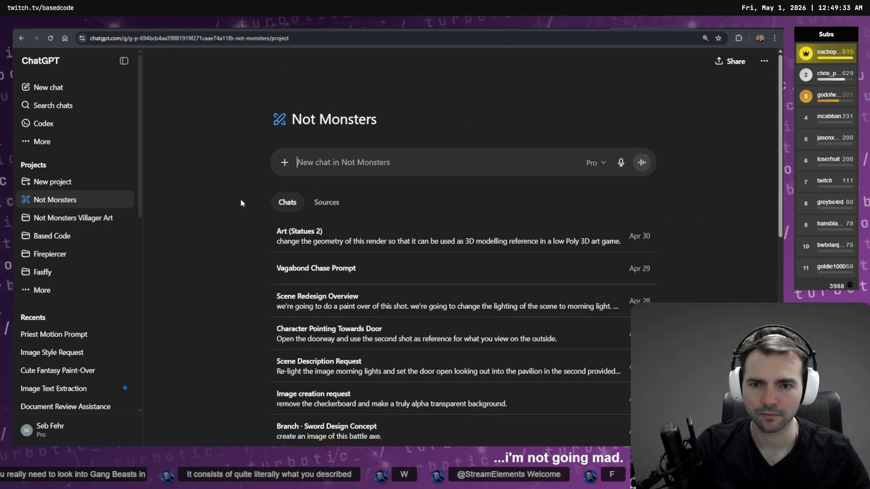
left_click(327, 203)
left_click(295, 204)
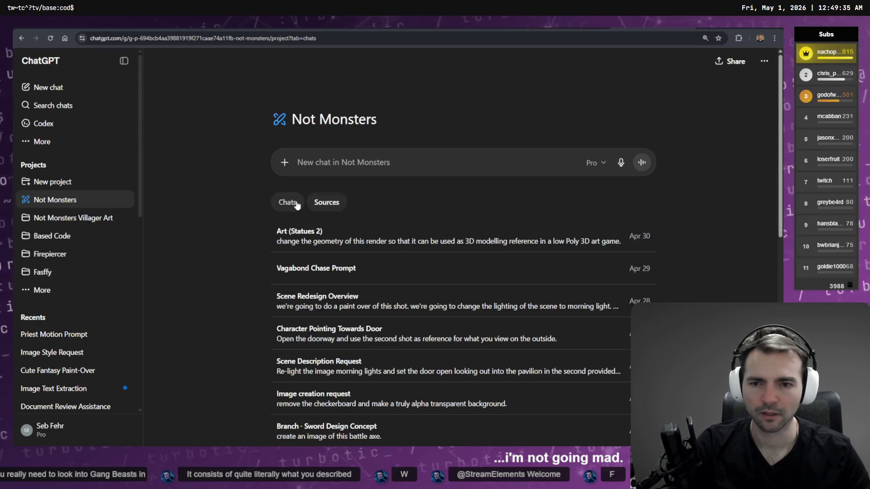
scroll(235, 195, "down", 10)
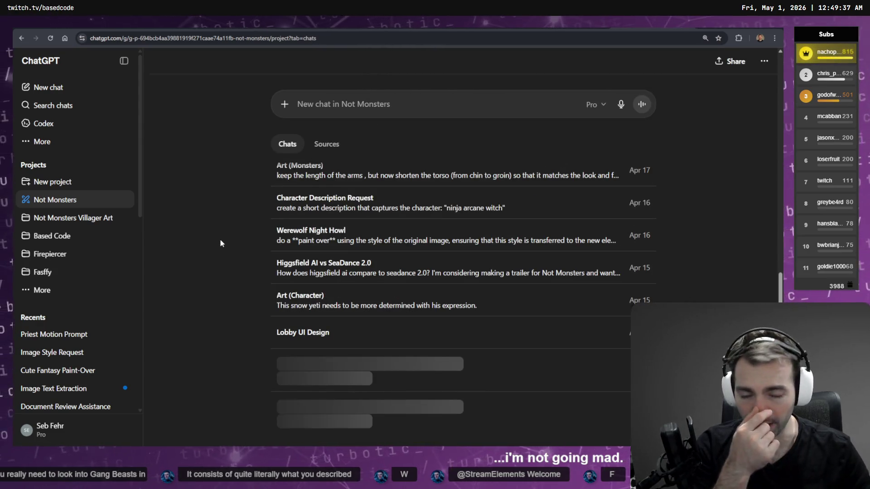
scroll(225, 243, "down", 5)
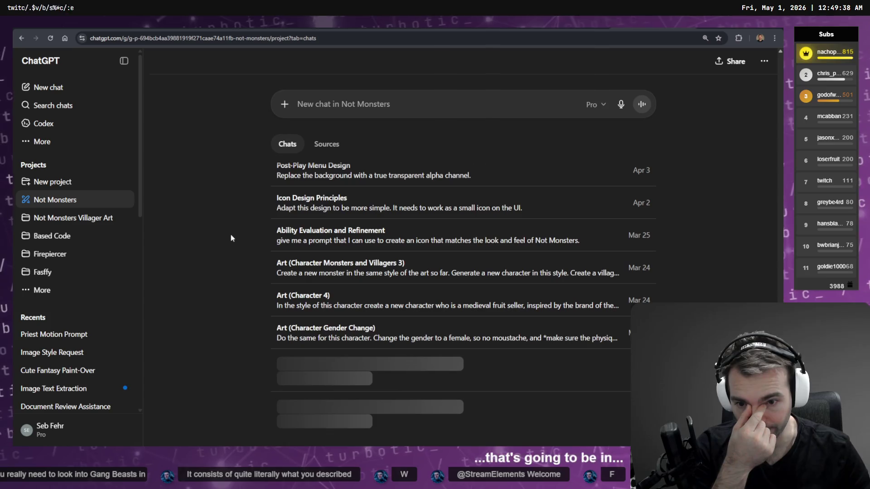
left_click(762, 60)
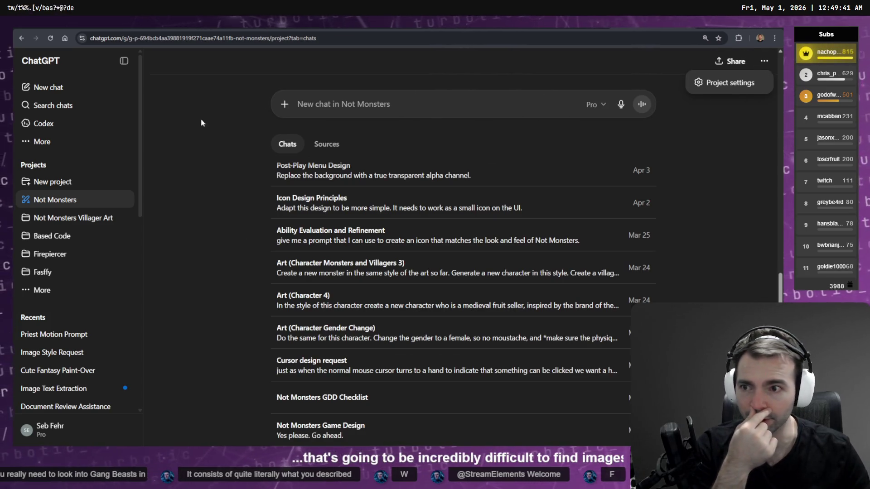
Step: Start a fresh empty chat and glance at its attachment and tool options
left_click(41, 144)
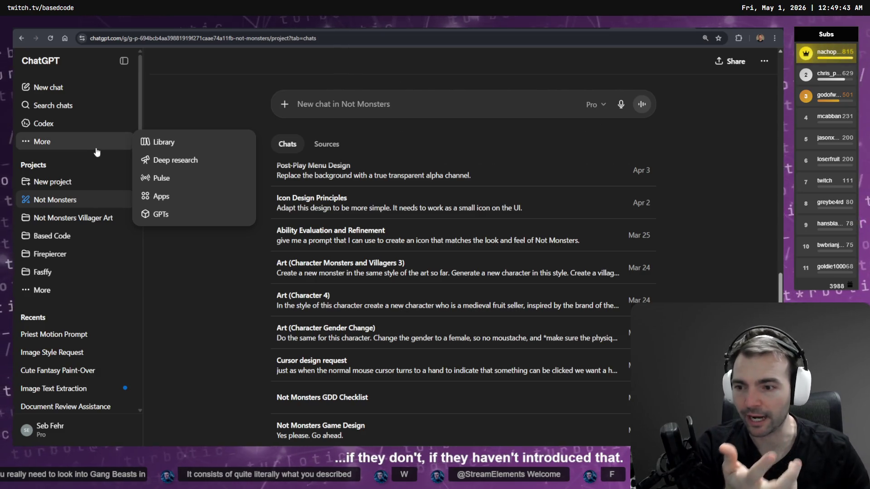
left_click(54, 66)
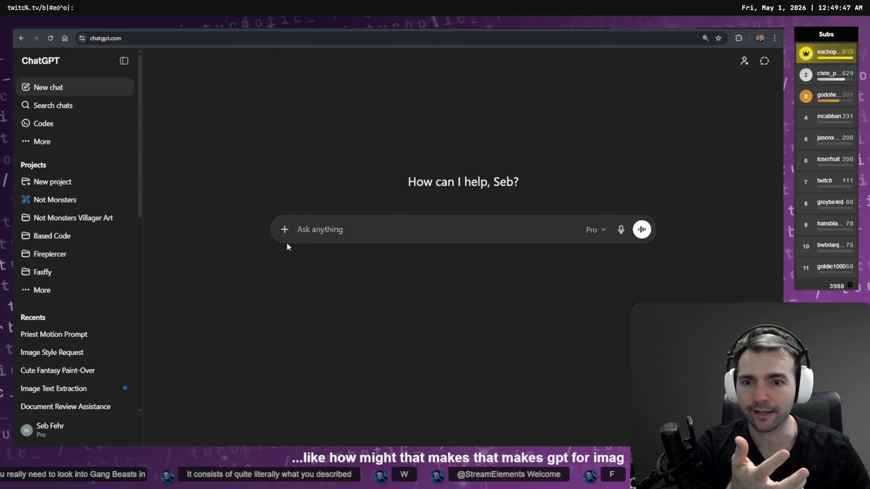
left_click(284, 229)
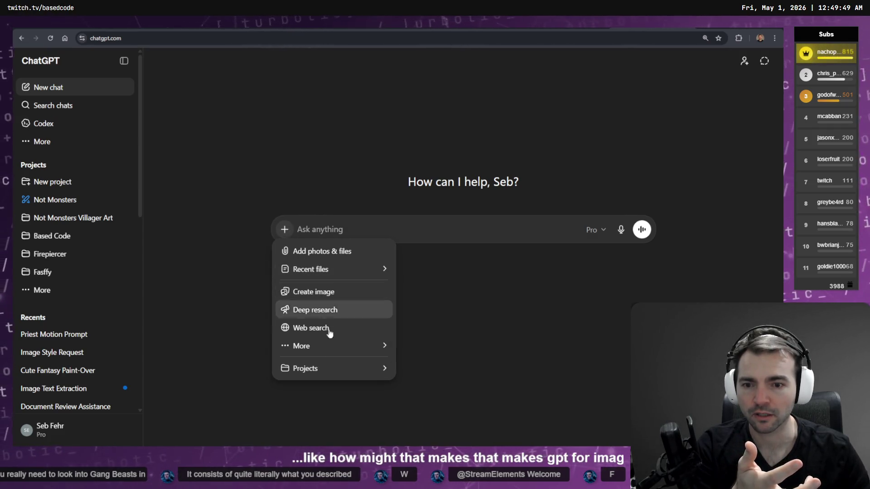
mouse_move(330, 352)
left_click(552, 67)
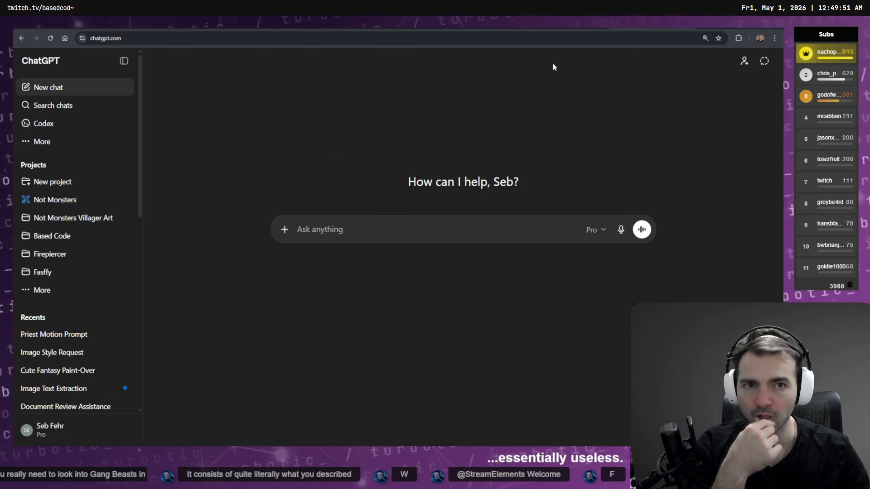
Step: Search Google for 'Where has the Image button gone in GPT'
key("ctrl+t")
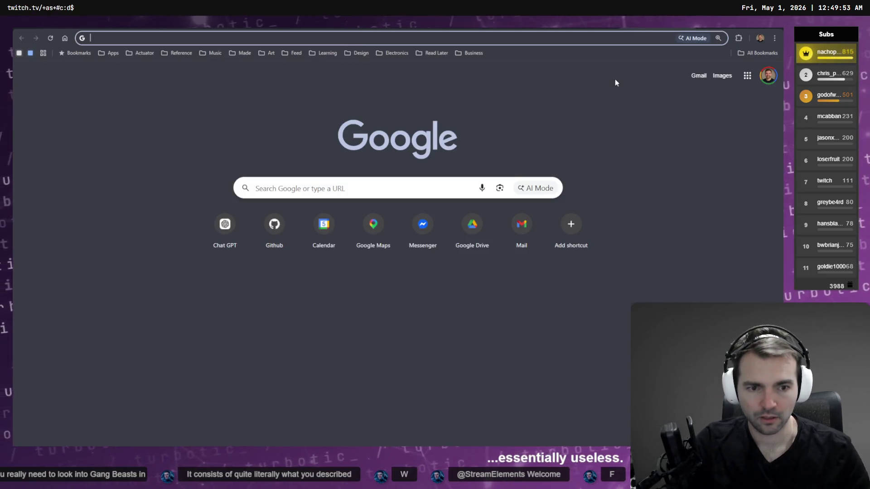
left_click(365, 188)
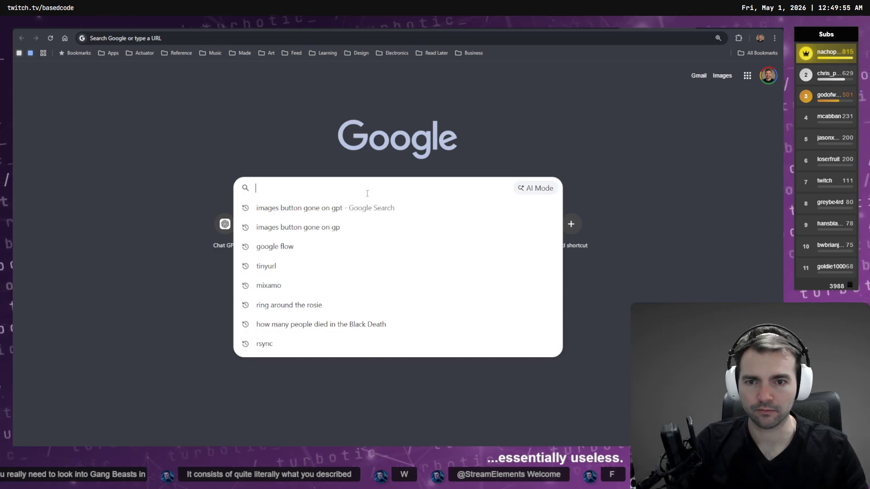
type("Where has the ima")
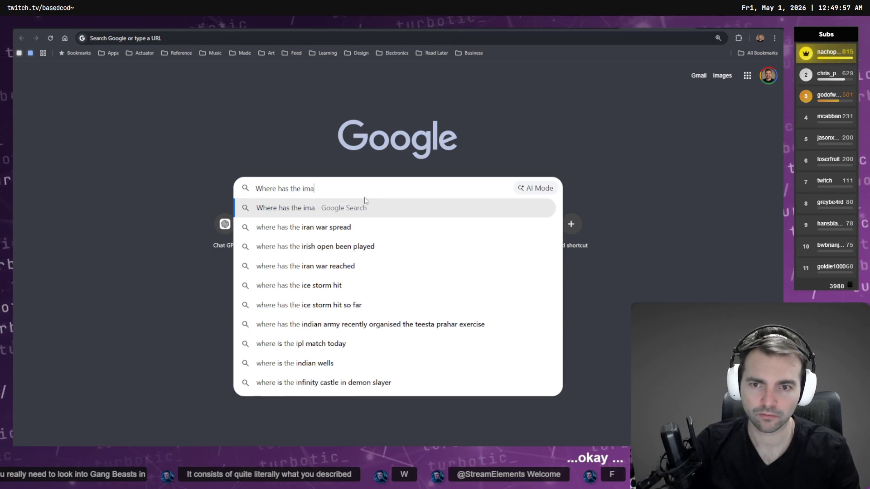
key("BackSpace")
key("BackSpace")
key("BackSpace")
type("Image b")
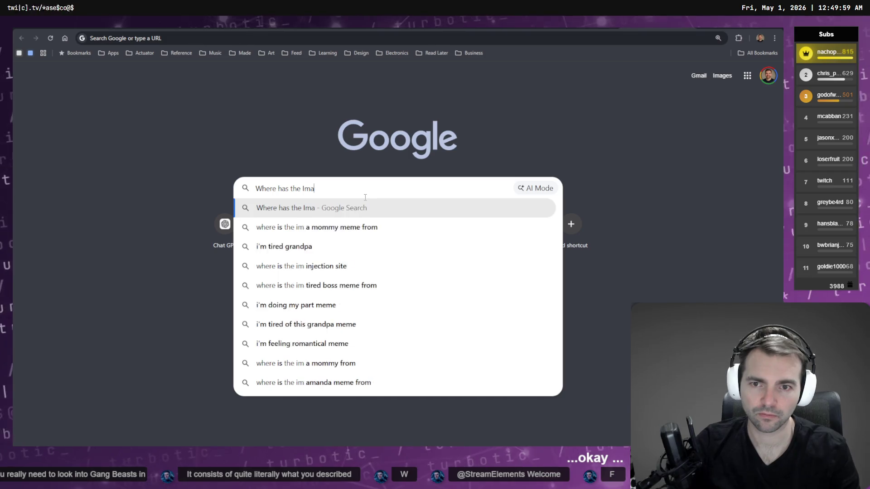
type("utton gone in GPT")
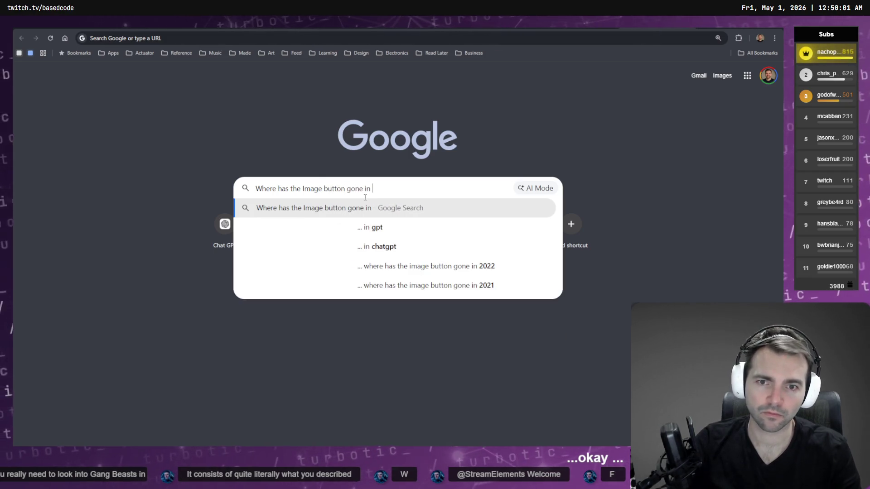
key("Return")
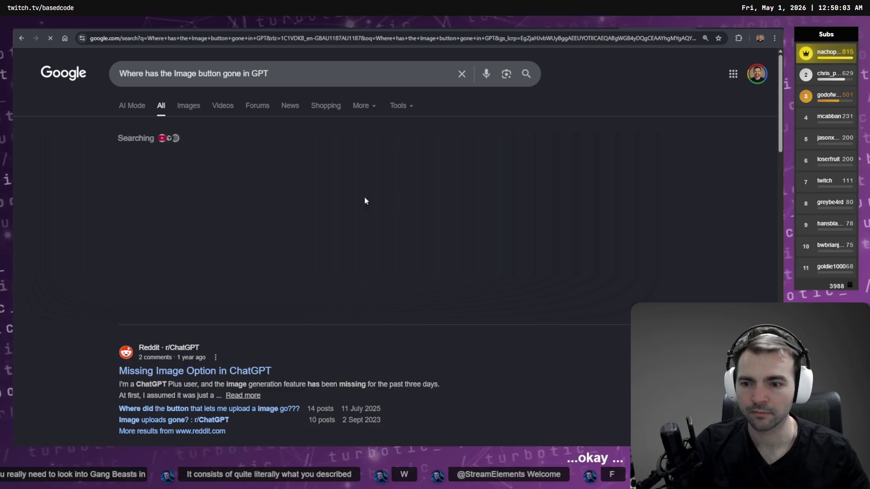
Step: Open the Reddit result in the background and read the expanded AI Overview and results
middle_click(293, 362)
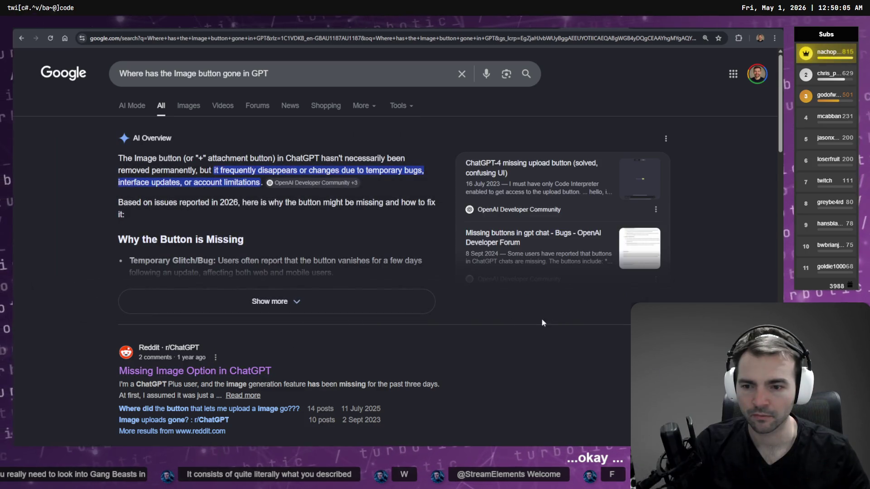
left_click(303, 295)
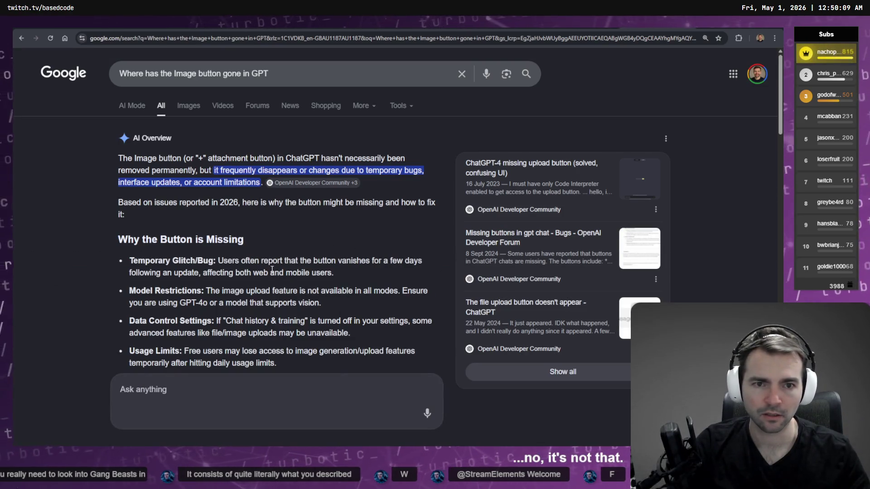
scroll(320, 237, "down", 15)
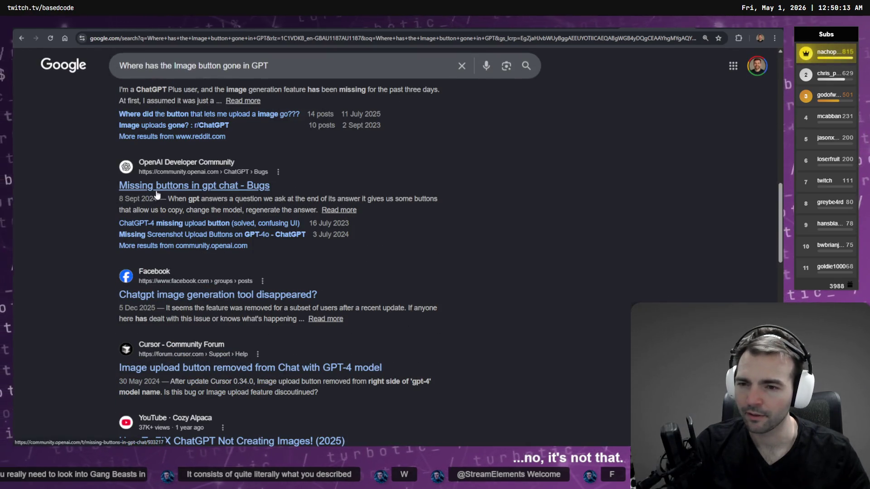
scroll(157, 195, "down", 3)
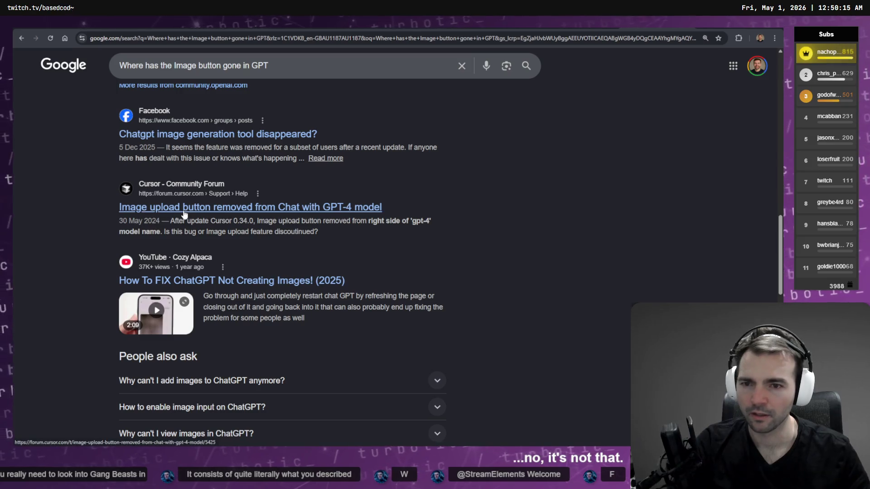
scroll(281, 212, "down", 5)
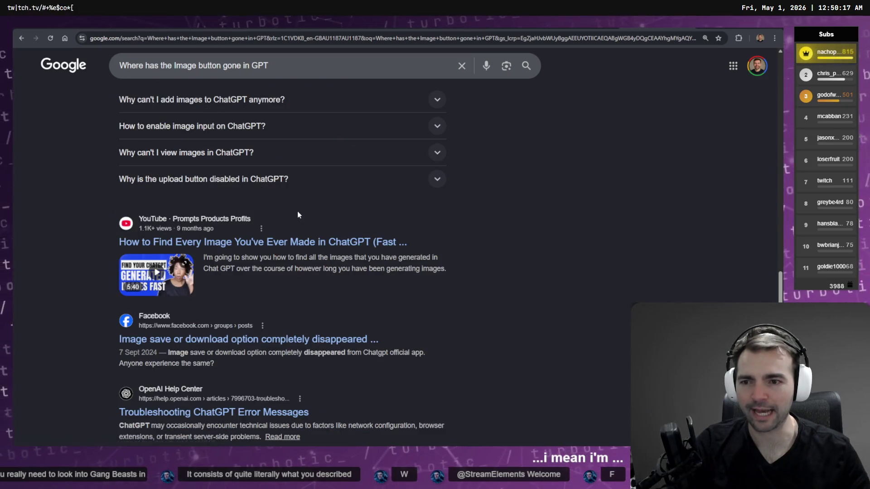
scroll(299, 213, "down", 3)
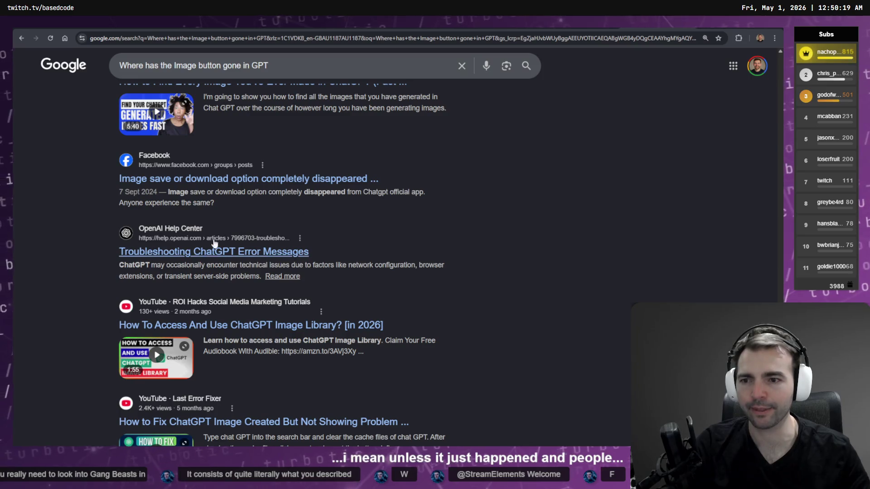
scroll(420, 202, "down", 4)
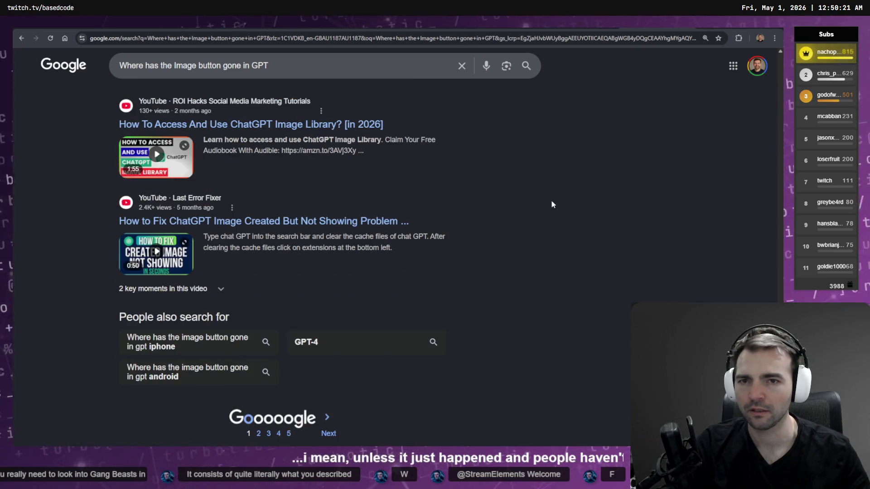
key("ctrl+Tab")
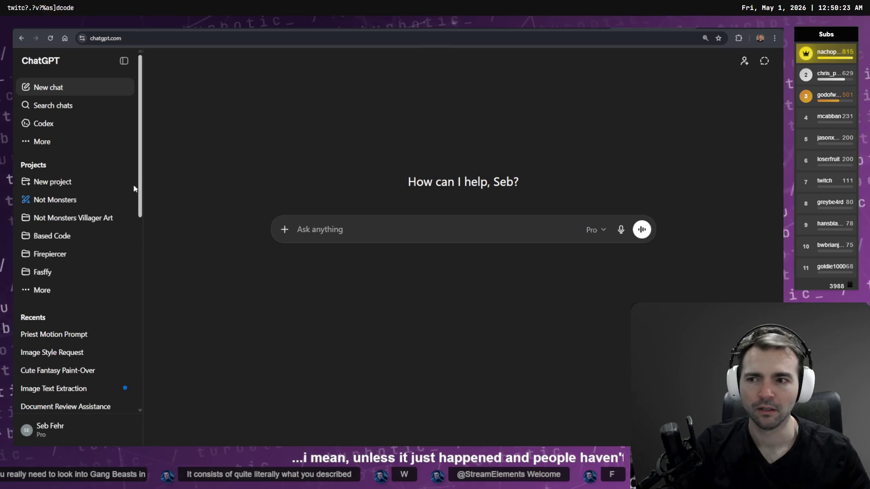
Step: Browse the projects and extra sidebar features, switching the model to Thinking and back to Pro
left_click(49, 296)
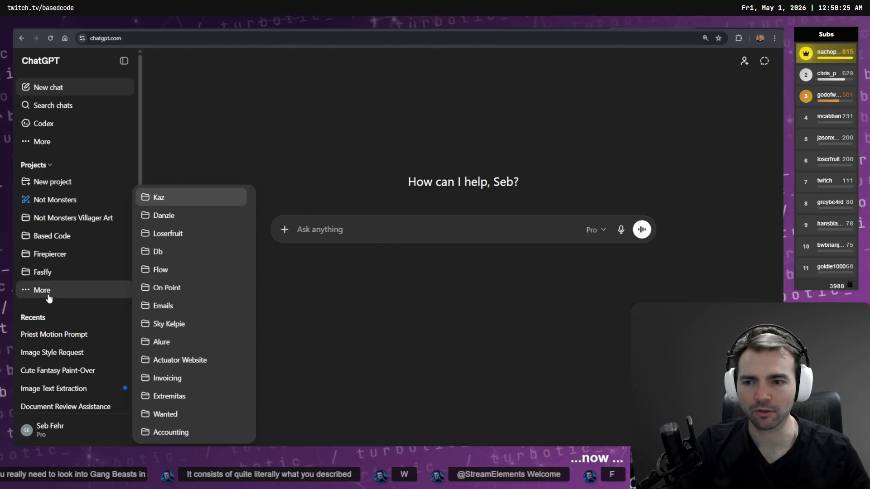
left_click(56, 143)
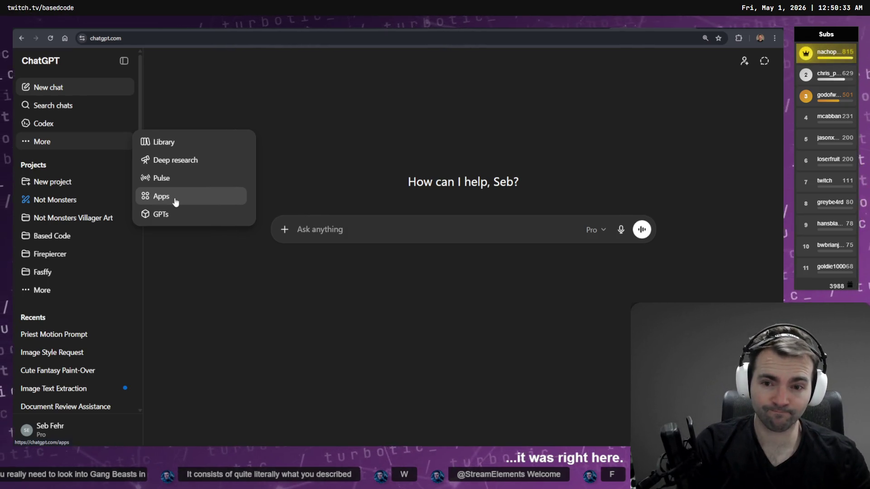
left_click(592, 229)
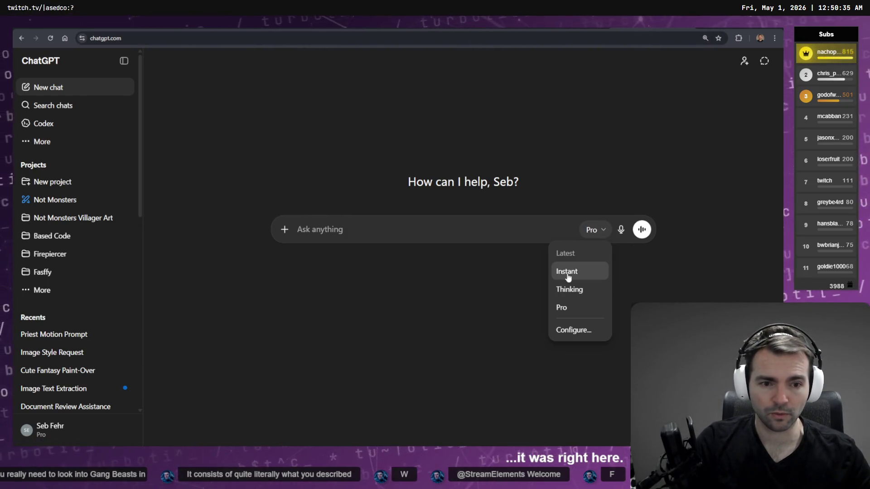
left_click(569, 289)
left_click(45, 141)
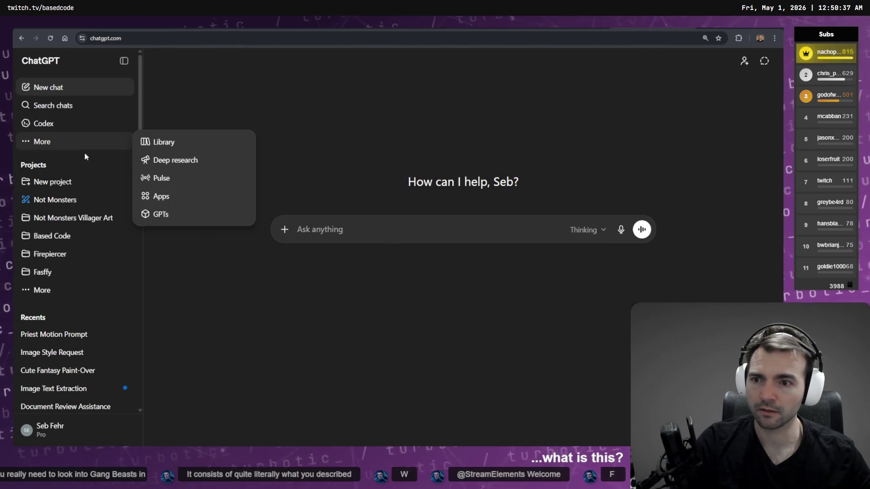
left_click(584, 230)
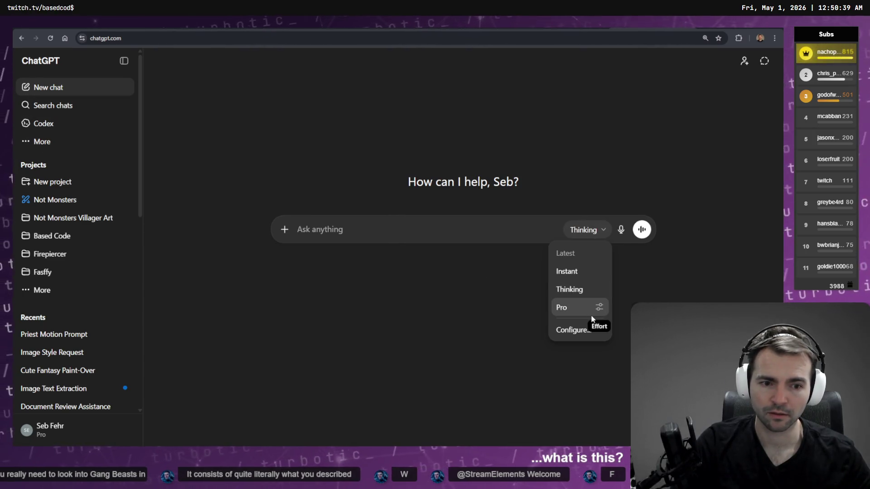
left_click(570, 308)
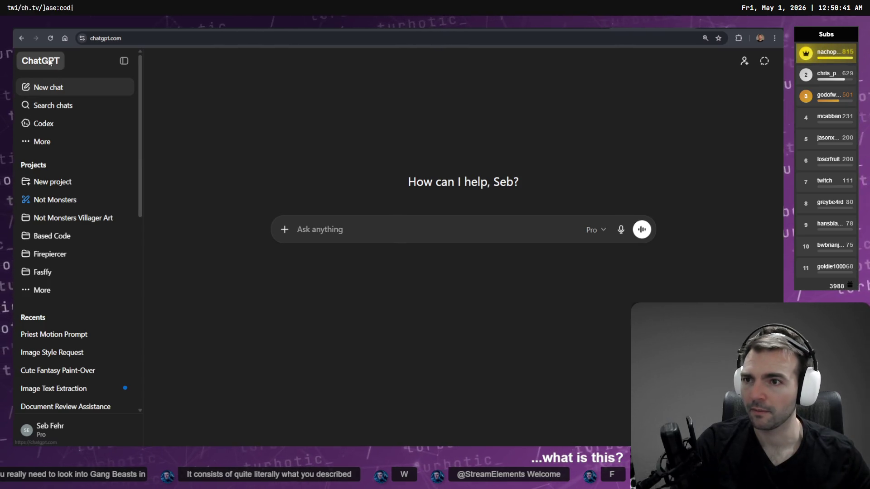
Step: Collapse the sidebar to check recent chats and chat search, then expand it again
left_click(121, 60)
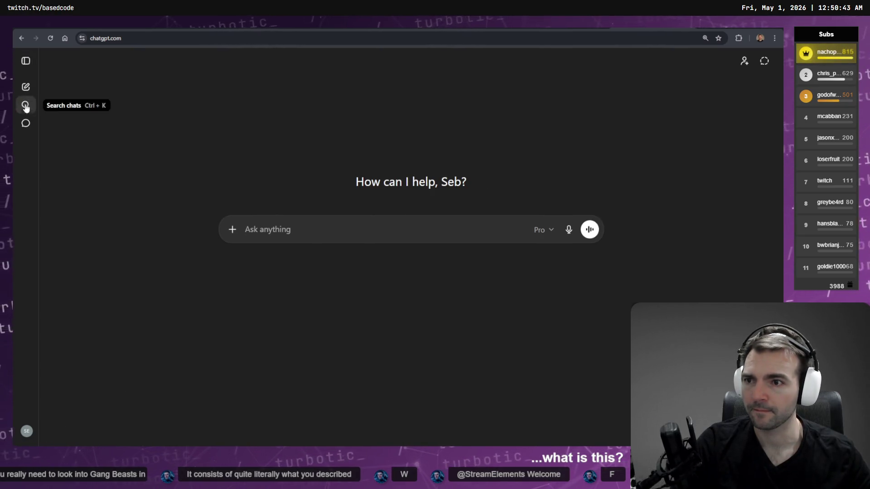
left_click(25, 129)
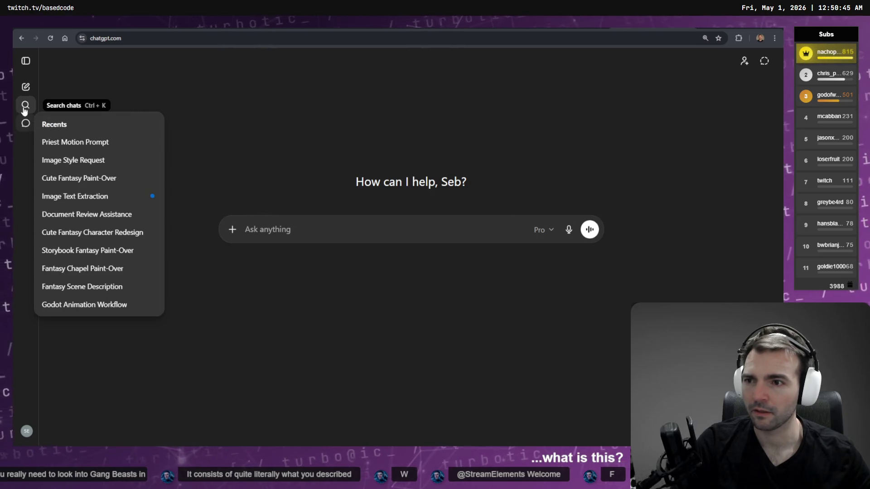
left_click(25, 106)
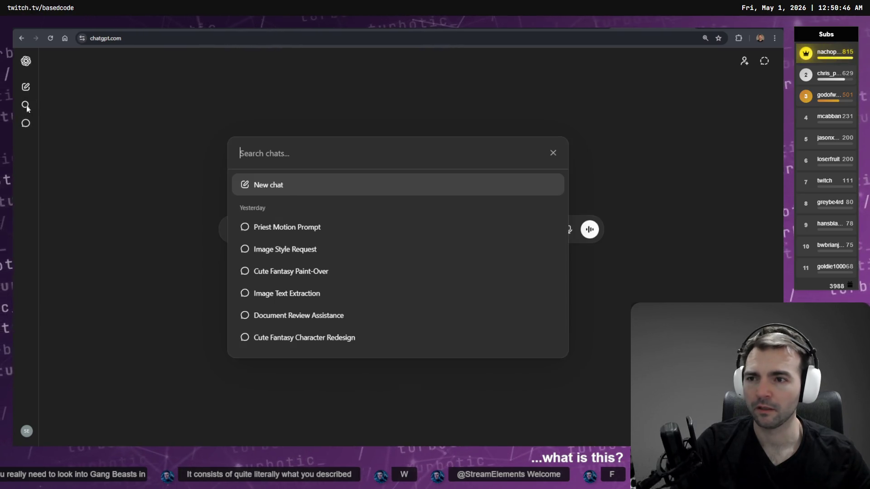
left_click(26, 66)
left_click(26, 65)
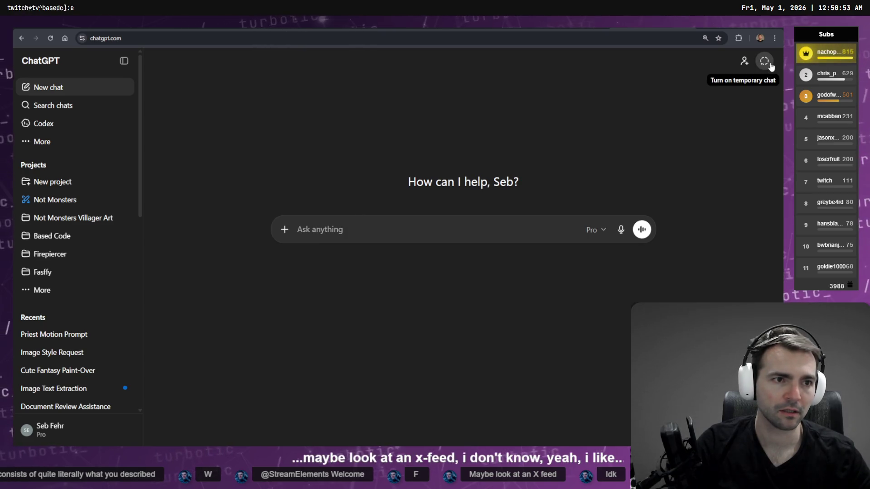
left_click(43, 142)
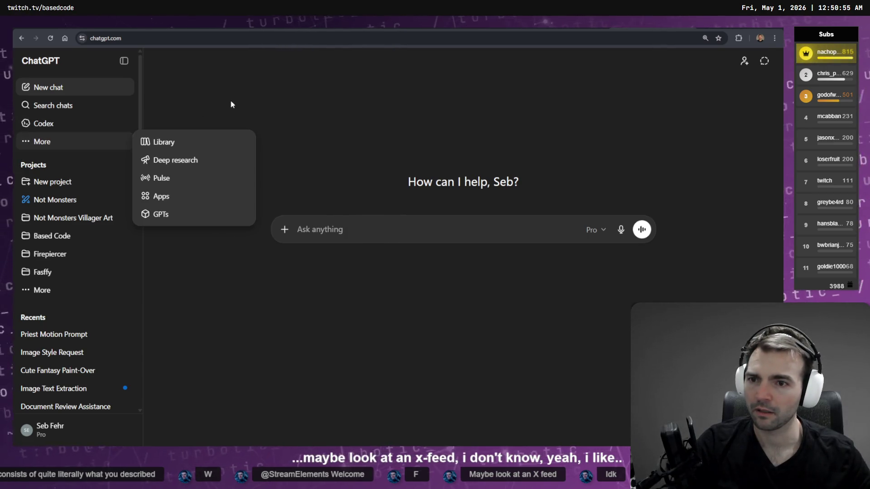
key("ctrl+t")
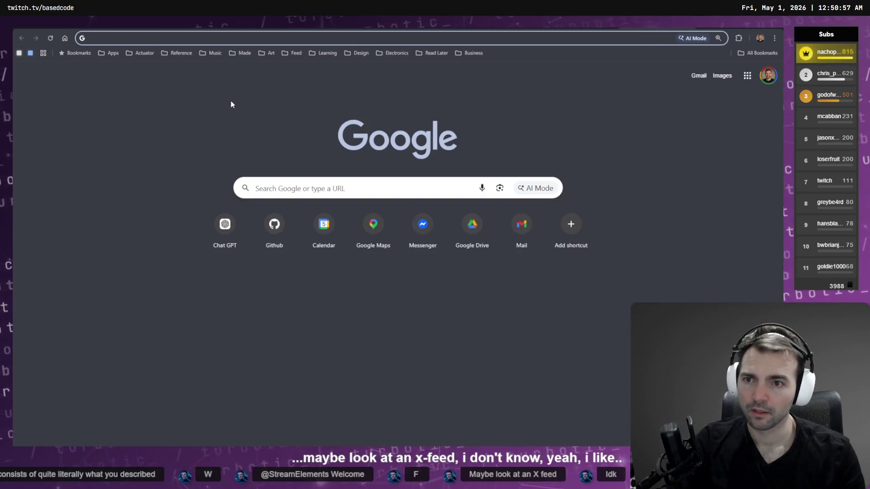
Step: Go to x.com and dismiss the Premium sign-up offer
type("x")
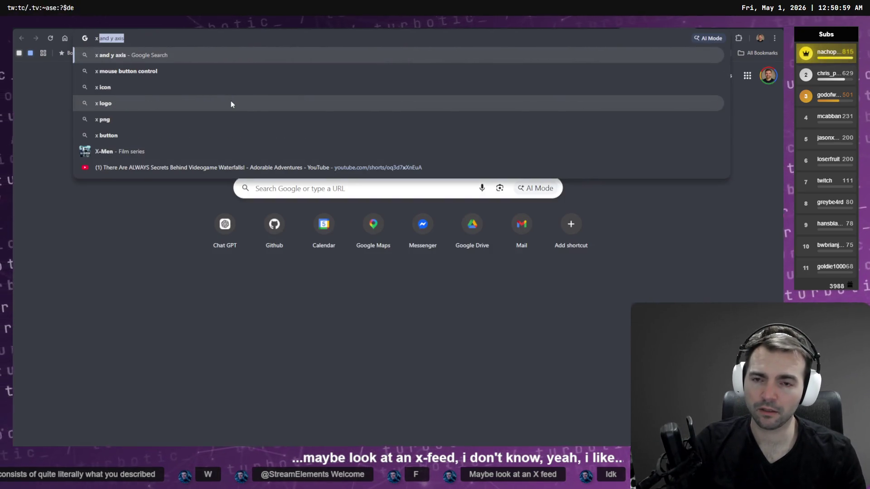
type(".com")
key("Return")
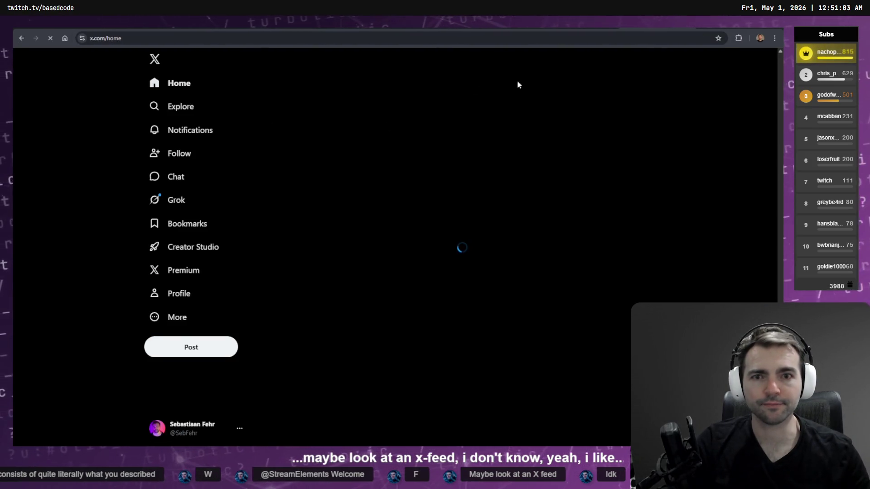
left_click(213, 111)
left_click(210, 201)
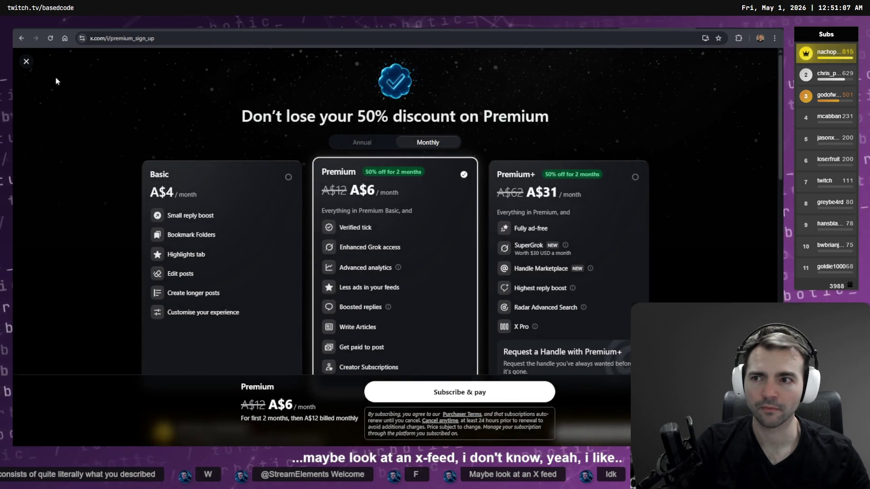
left_click(27, 62)
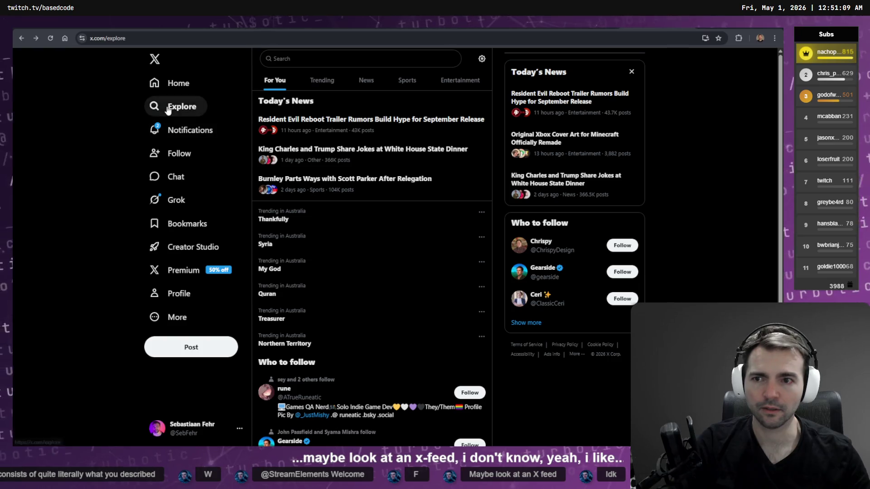
Step: Search X about the missing image button and open the PiunikaWeb post on the moved Images shortcut
left_click(334, 62)
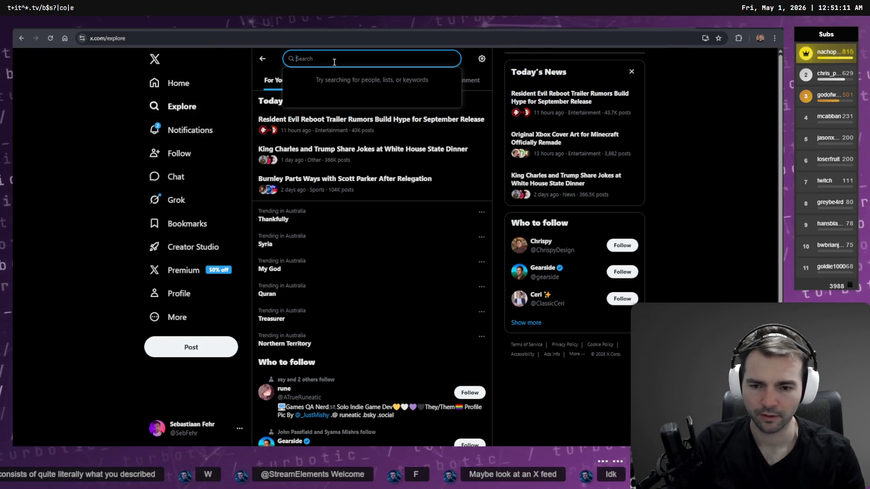
type("image button gone")
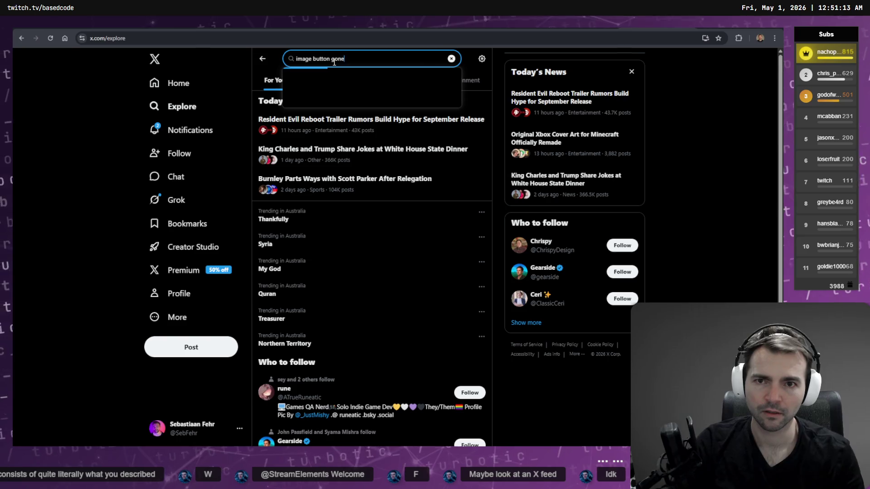
type("pt")
key("Return")
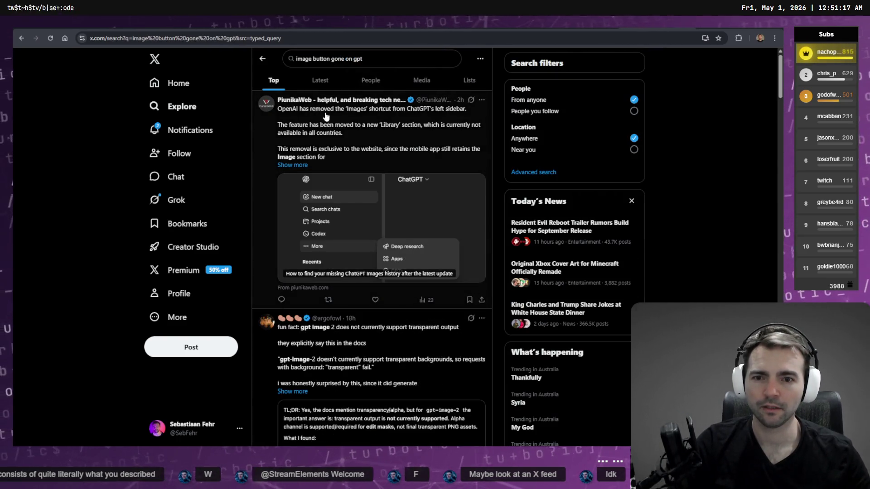
left_click(349, 140)
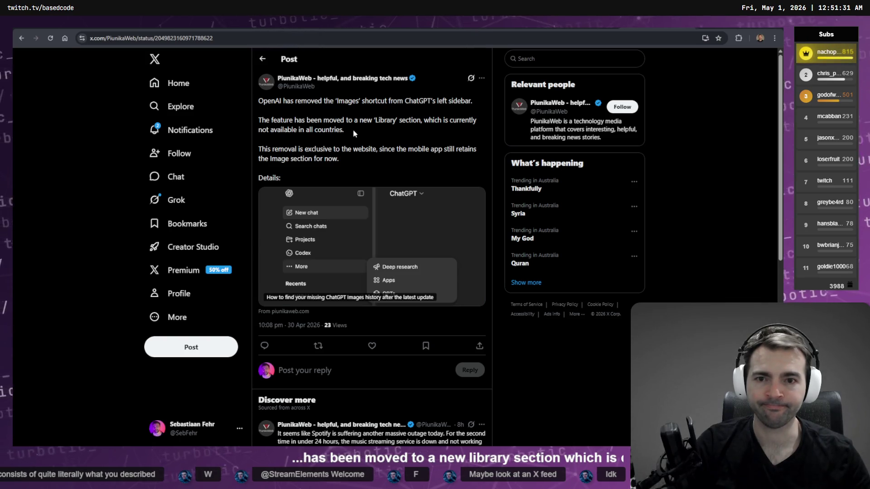
key("ctrl+Tab")
Step: Open ChatGPT's Library, filter to Images and browse them as thumbnails
left_click(48, 143)
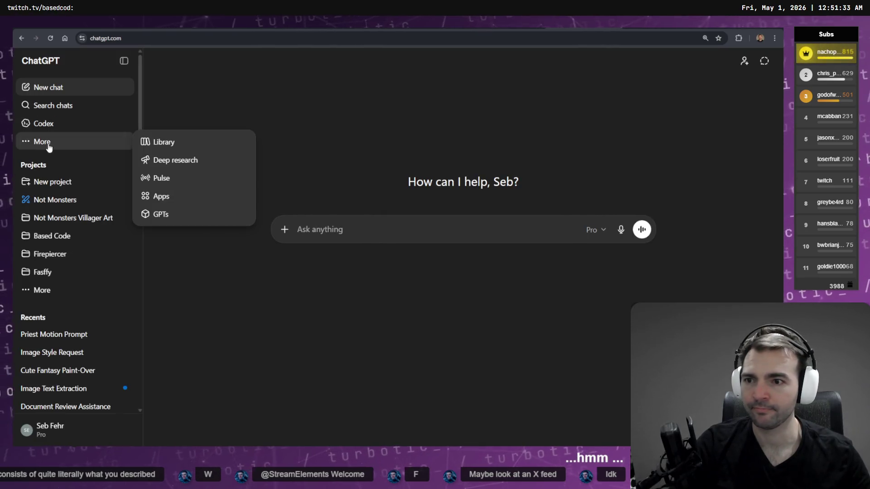
left_click(200, 145)
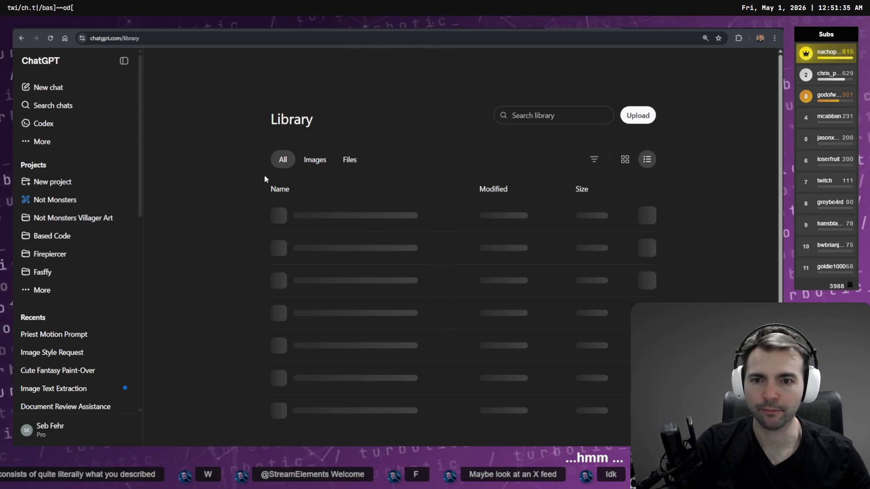
left_click(323, 164)
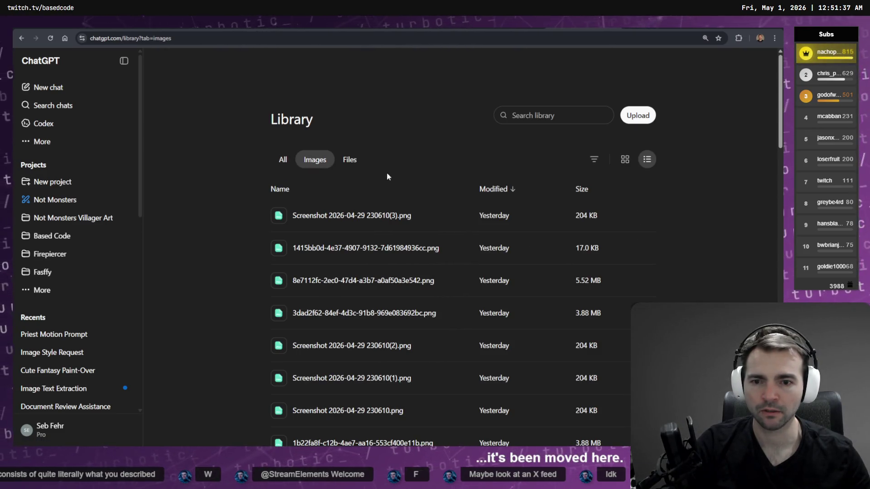
left_click(625, 159)
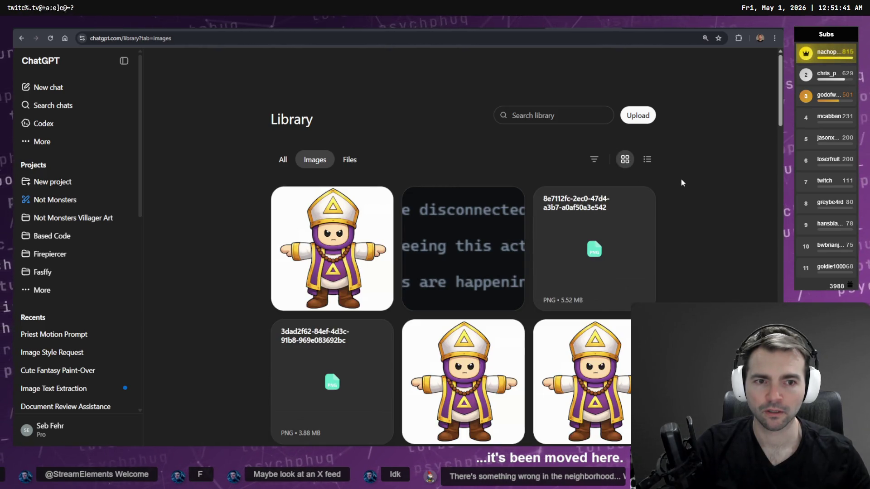
scroll(681, 183, "down", 10)
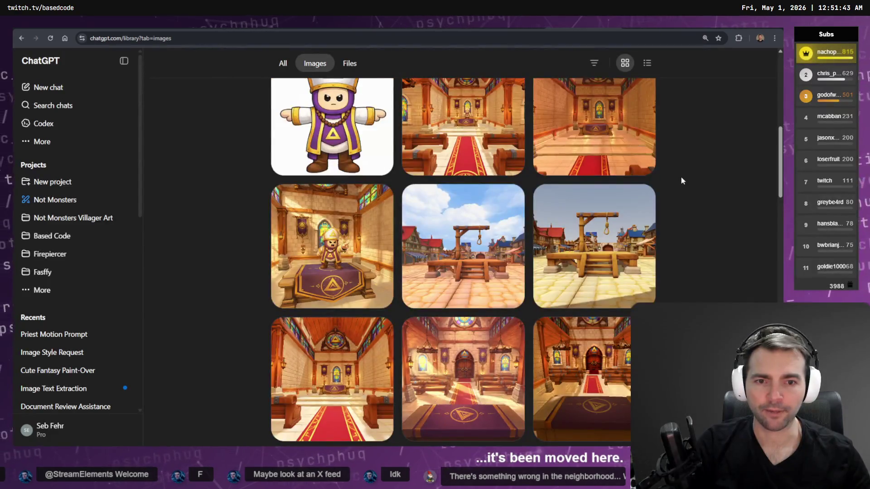
scroll(680, 181, "down", 15)
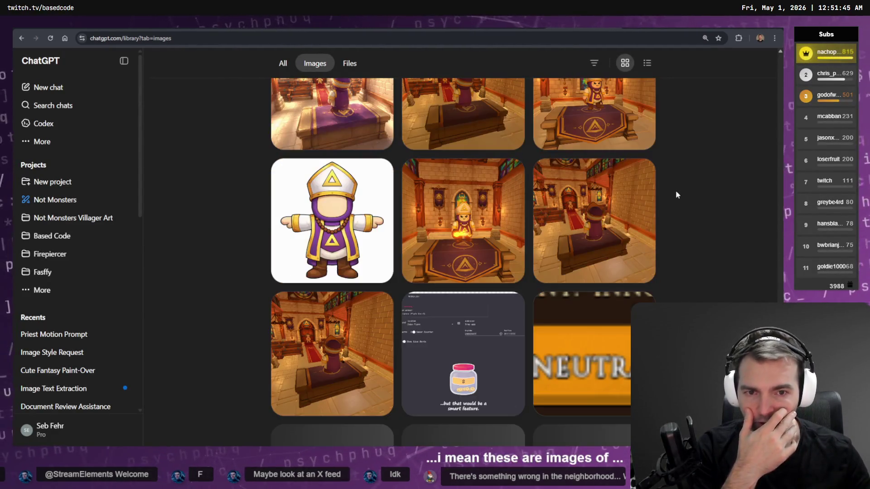
scroll(676, 199, "down", 5)
scroll(670, 159, "up", 20)
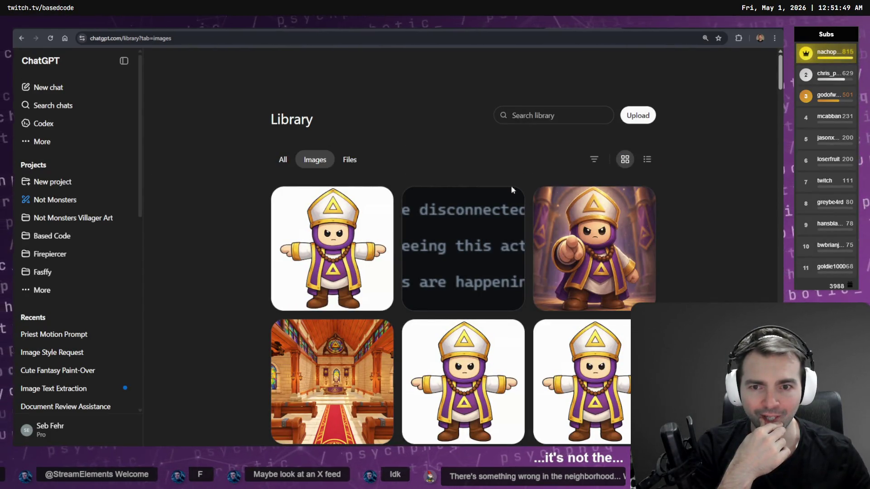
Step: Switch the Library to a named file list, comparing the Files, Images and All filters
left_click(648, 161)
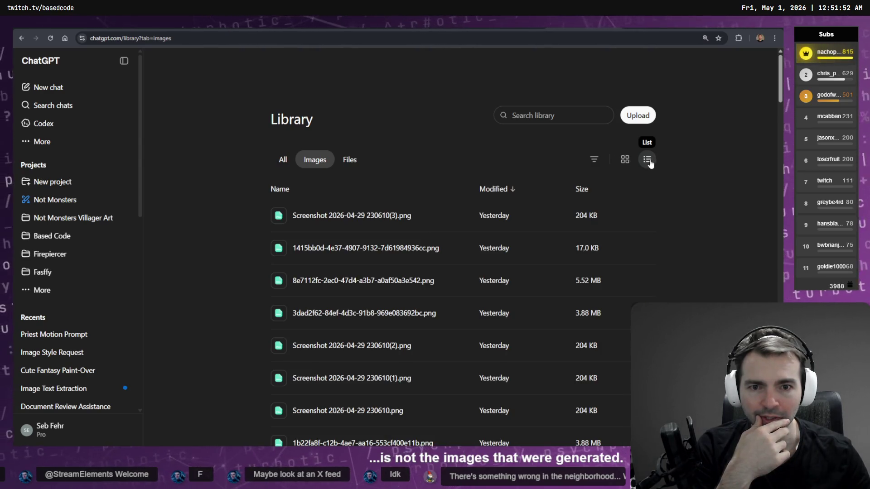
left_click(352, 162)
left_click(317, 169)
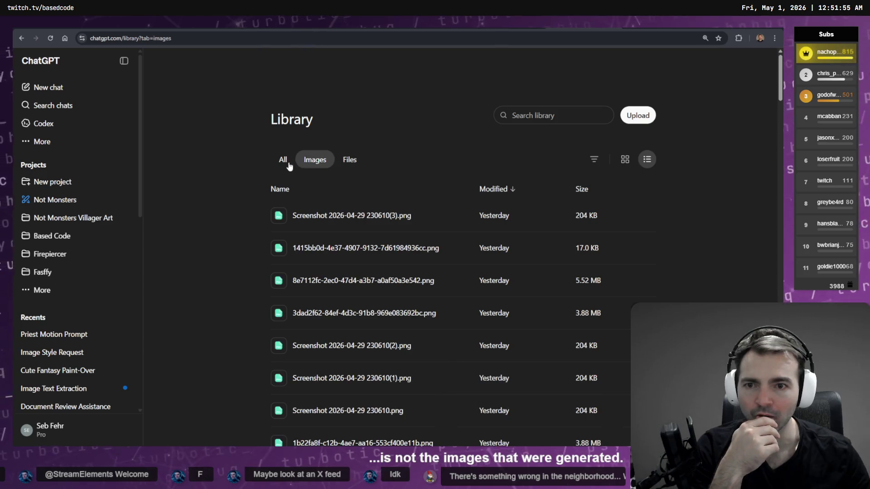
left_click(282, 161)
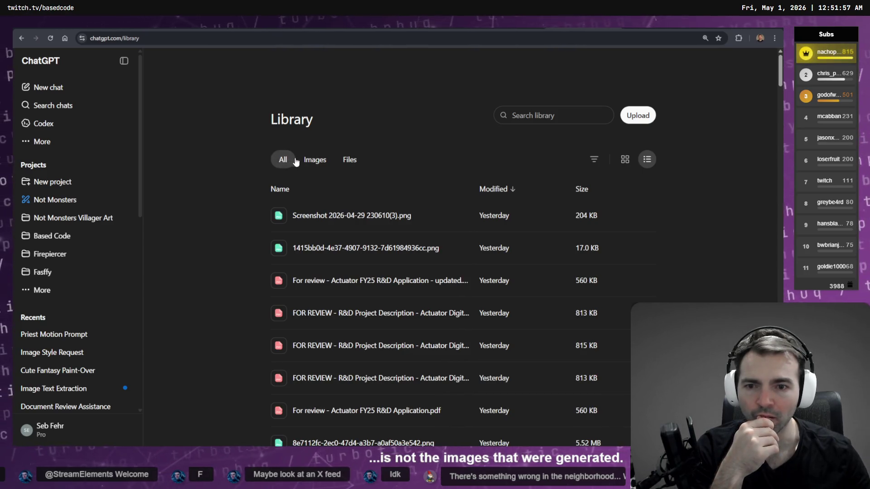
left_click(302, 161)
left_click(45, 141)
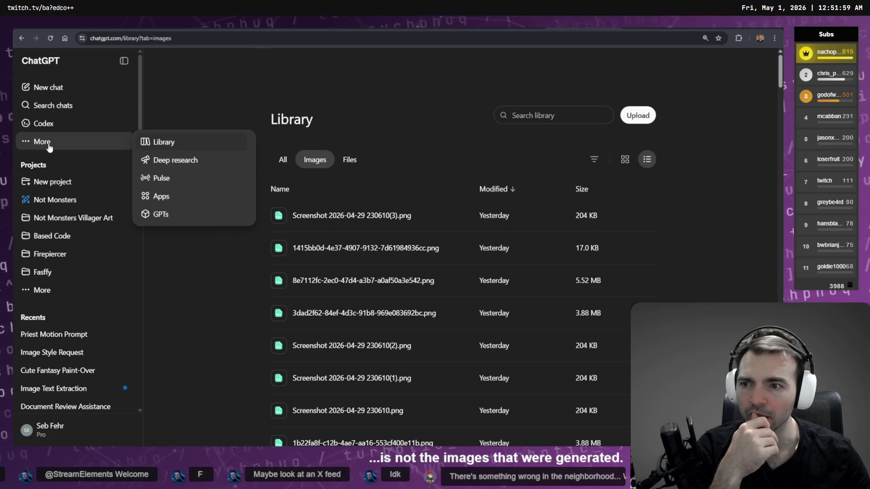
left_click(203, 143)
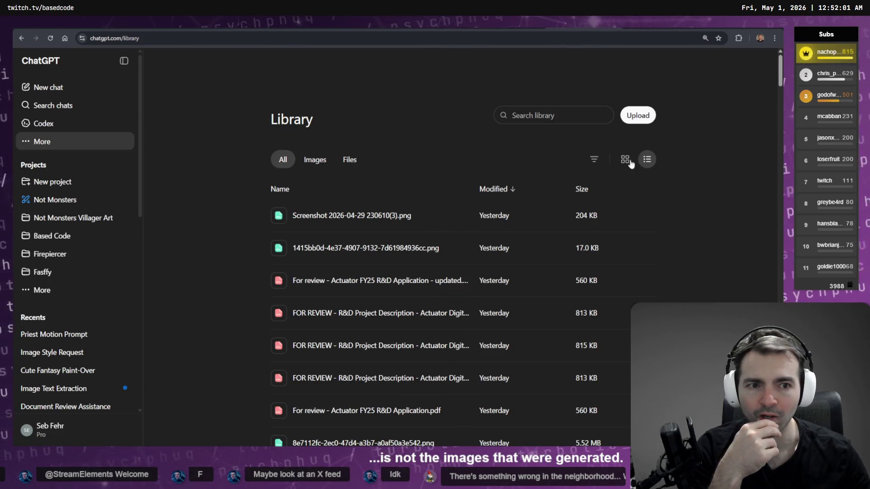
key("alt+Tab")
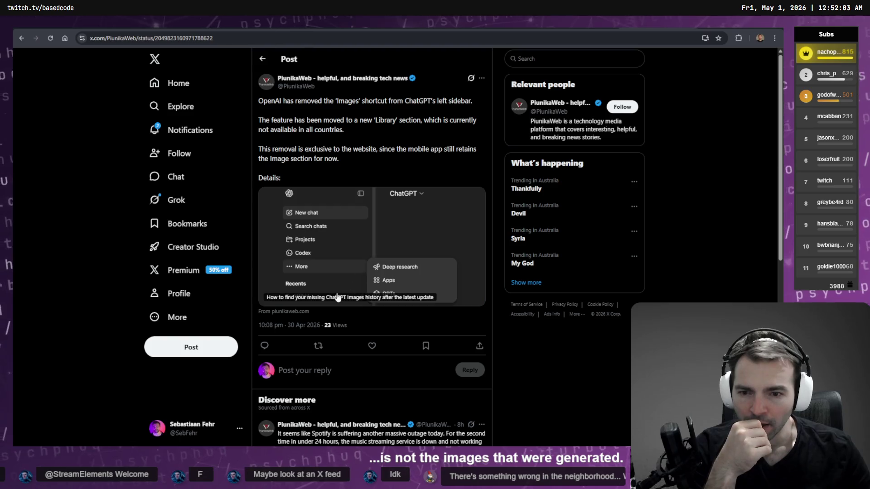
Step: Open the linked PiunikaWeb article and read down to its chatgpt.com/images workaround
scroll(400, 277, "down", 1)
left_click(386, 207)
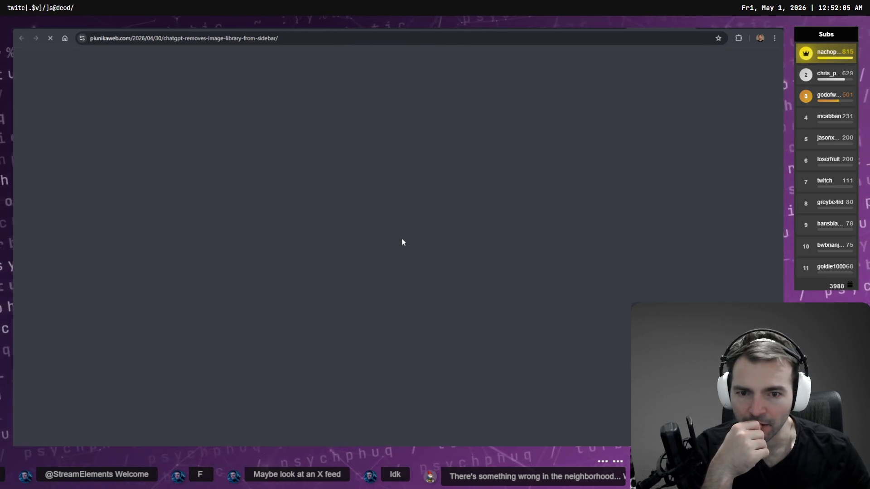
scroll(318, 209, "down", 3)
scroll(309, 175, "down", 6)
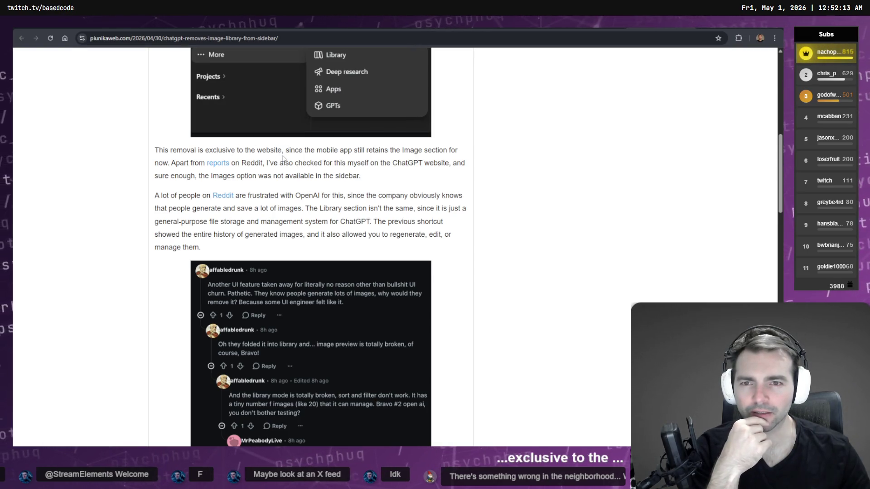
double_click(364, 152)
left_click(377, 163)
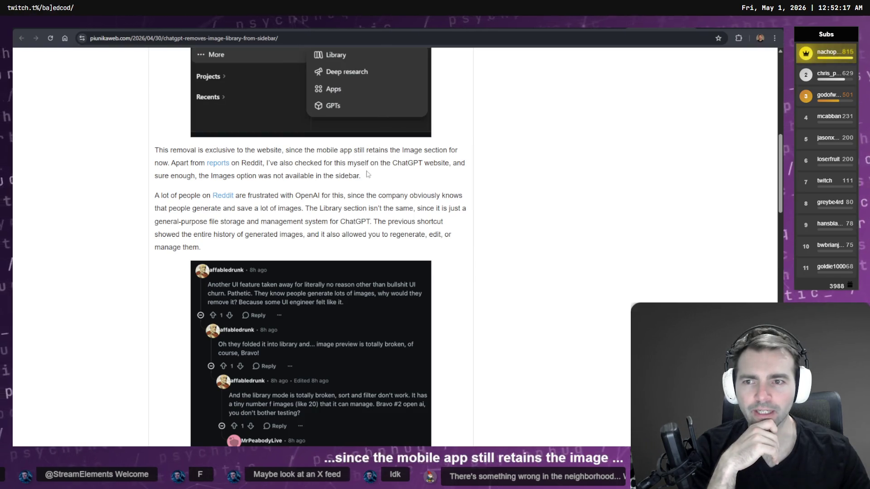
scroll(374, 165, "down", 5)
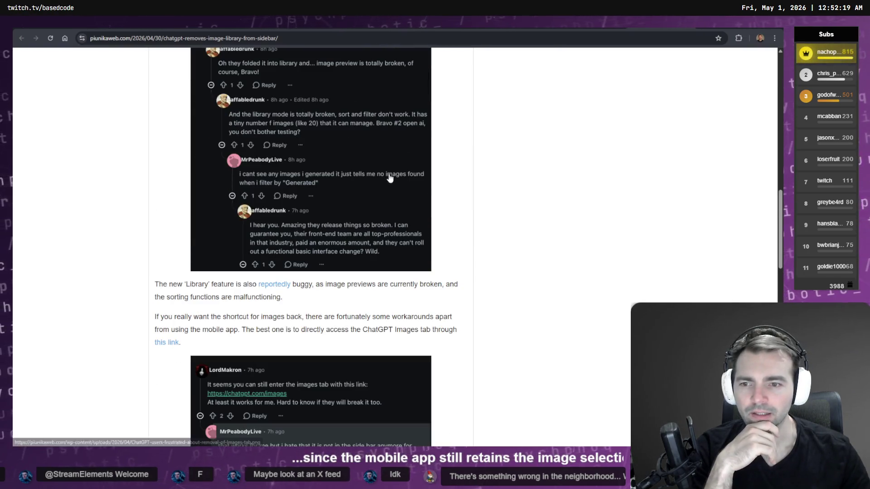
scroll(253, 194, "down", 2)
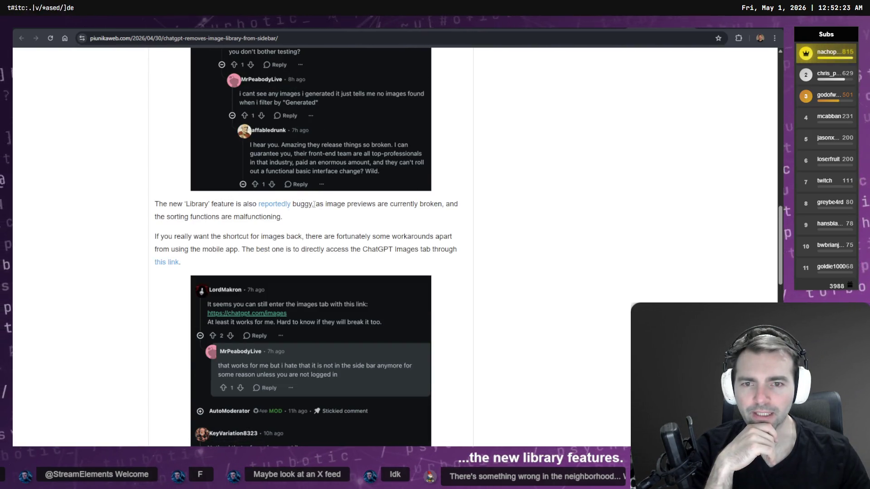
scroll(331, 214, "down", 1)
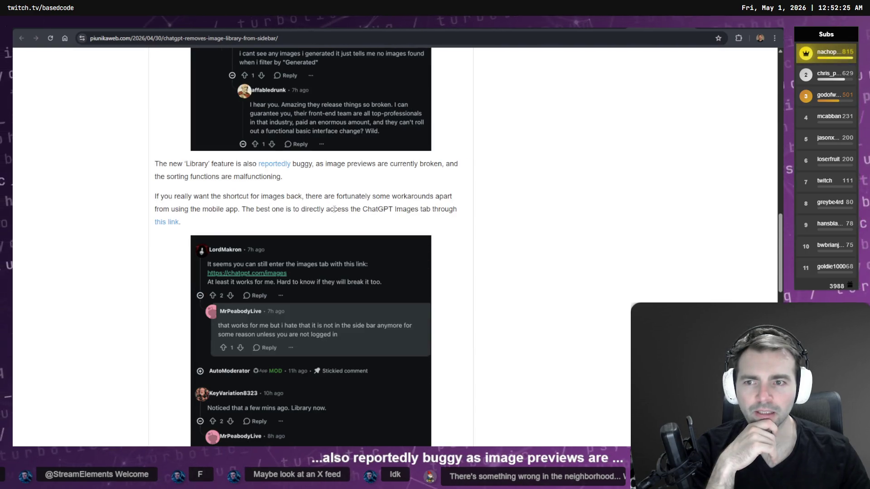
Step: Back in ChatGPT's Library, browse the contents as a thumbnail grid
key("ctrl+Tab")
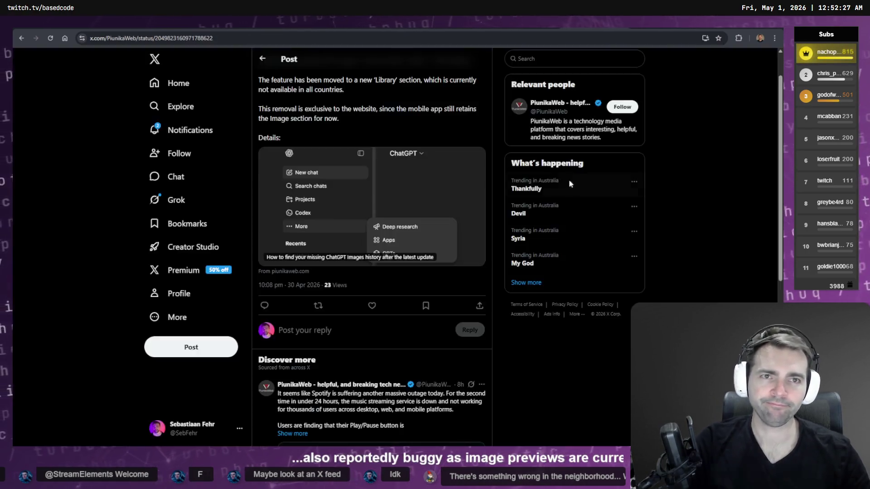
key("ctrl+Tab")
left_click(624, 159)
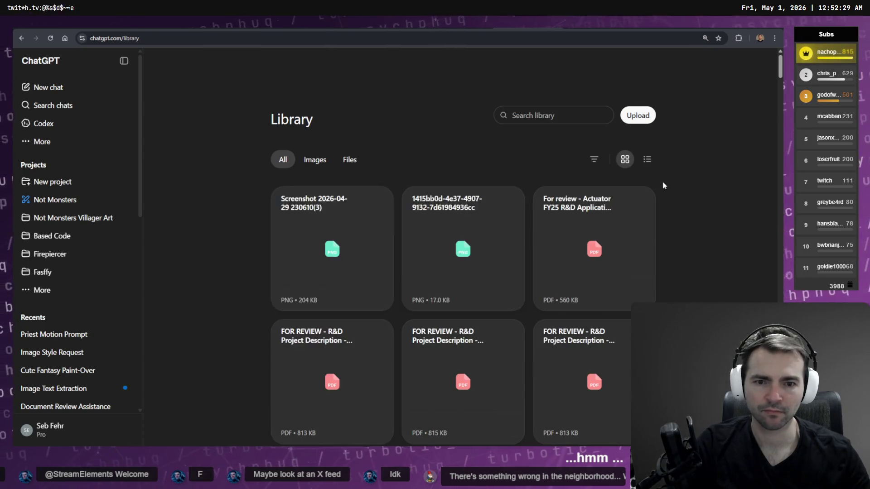
scroll(672, 175, "down", 10)
scroll(698, 275, "down", 15)
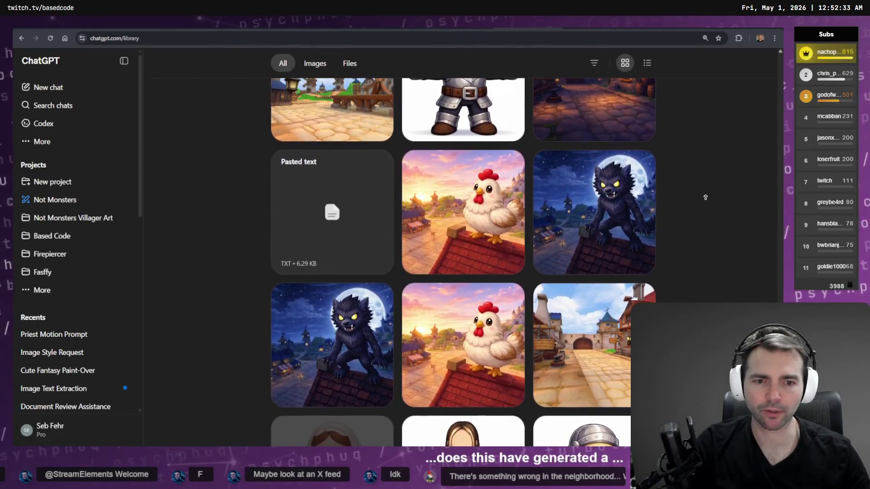
scroll(695, 261, "down", 10)
scroll(695, 240, "down", 6)
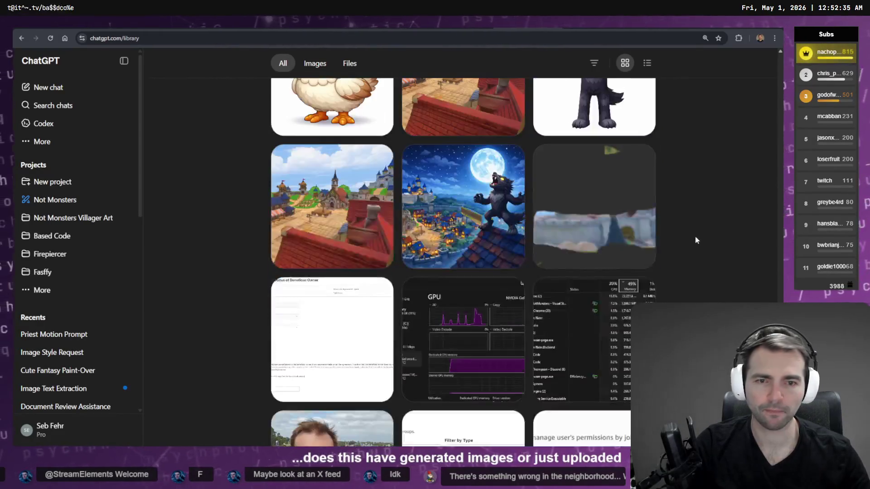
scroll(697, 233, "down", 2)
scroll(700, 231, "down", 10)
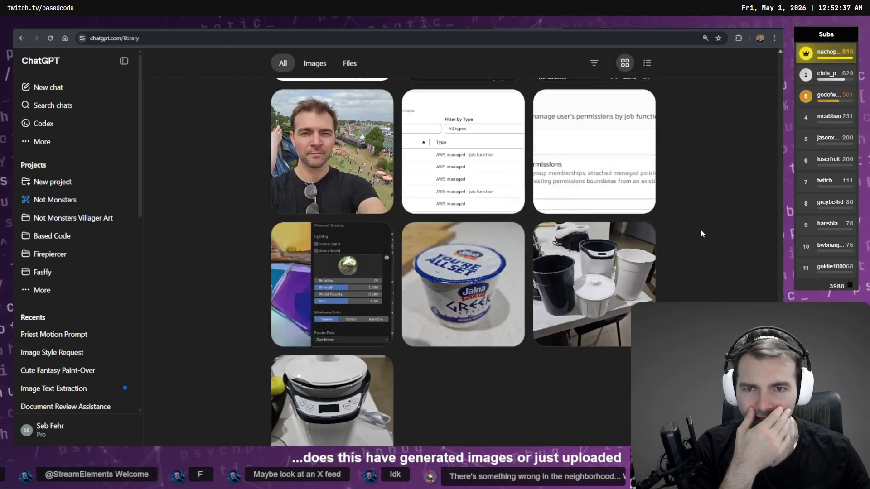
scroll(705, 224, "down", 10)
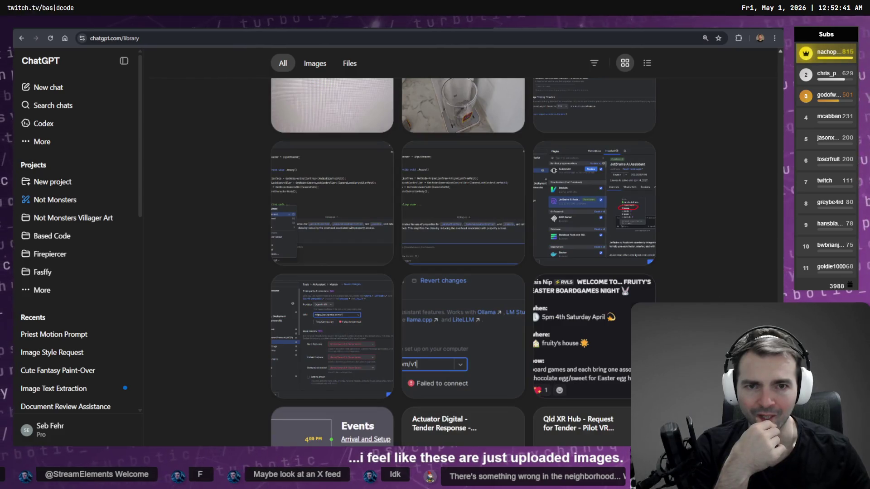
scroll(660, 100, "up", 20)
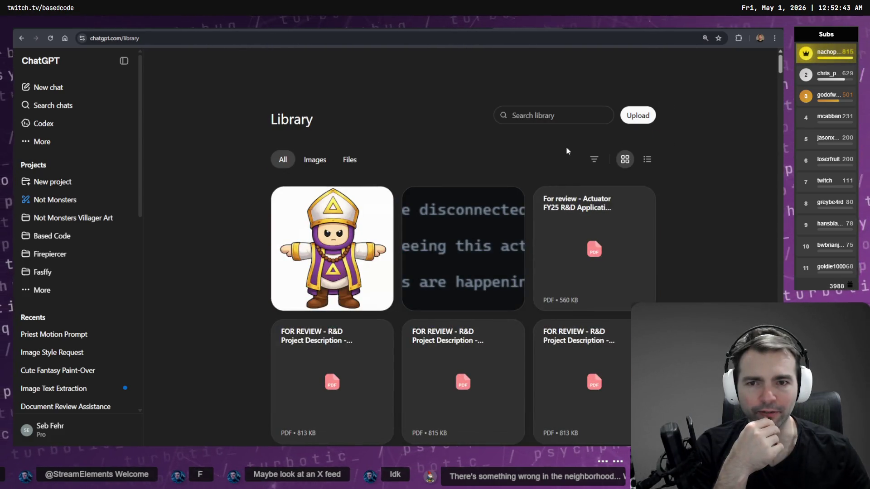
Step: Filter the Library to images, then follow the article's link to chatgpt.com/images
left_click(312, 163)
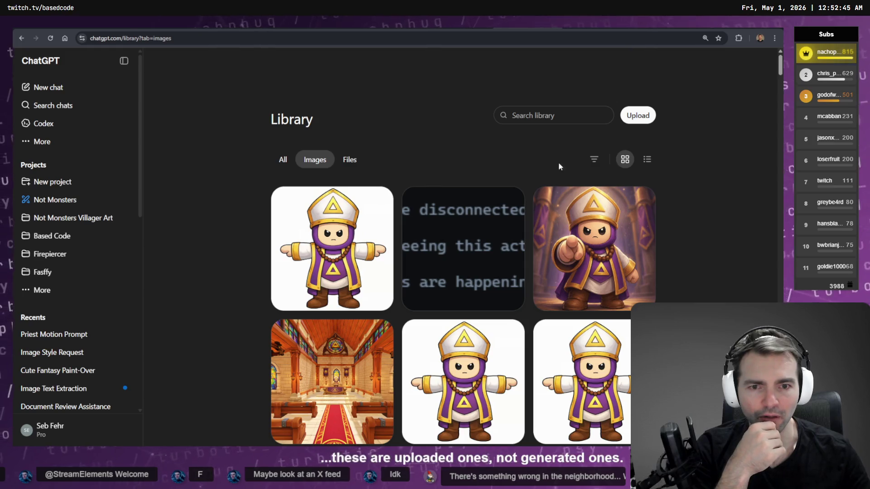
key("ctrl+Tab")
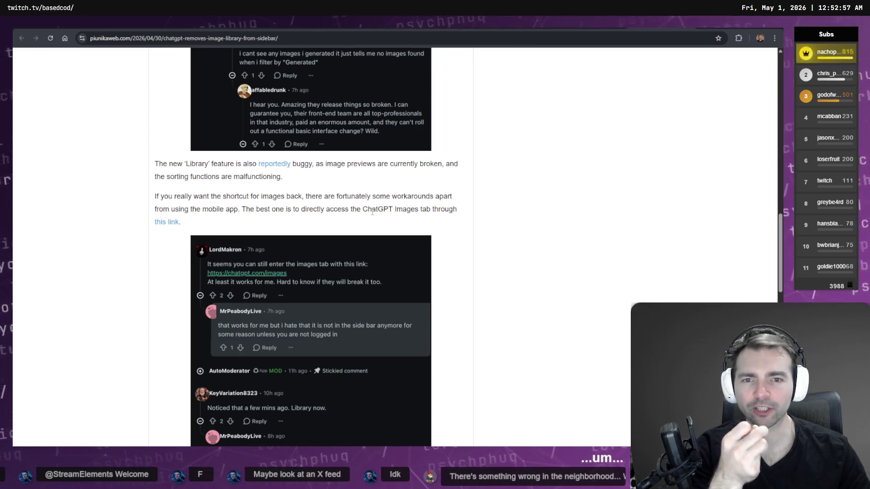
left_click(164, 223)
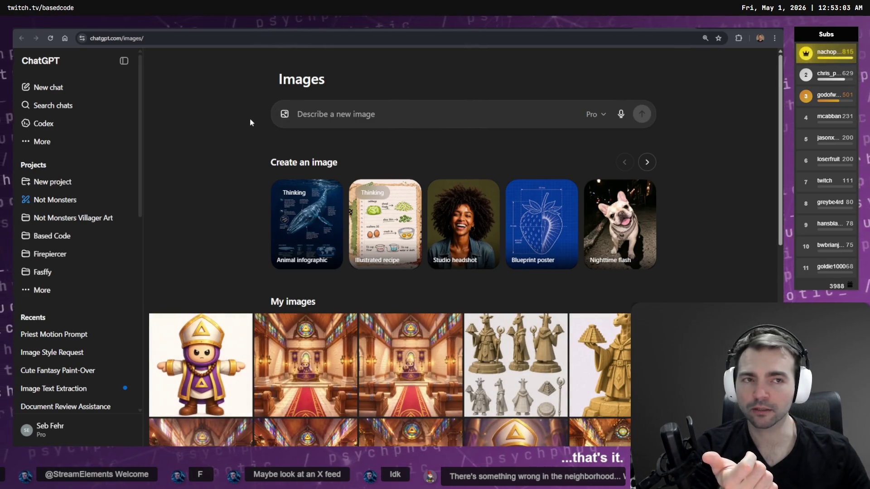
Step: Scroll the saved images and open the mitred bishop reading at the purple altar full size
scroll(249, 122, "down", 6)
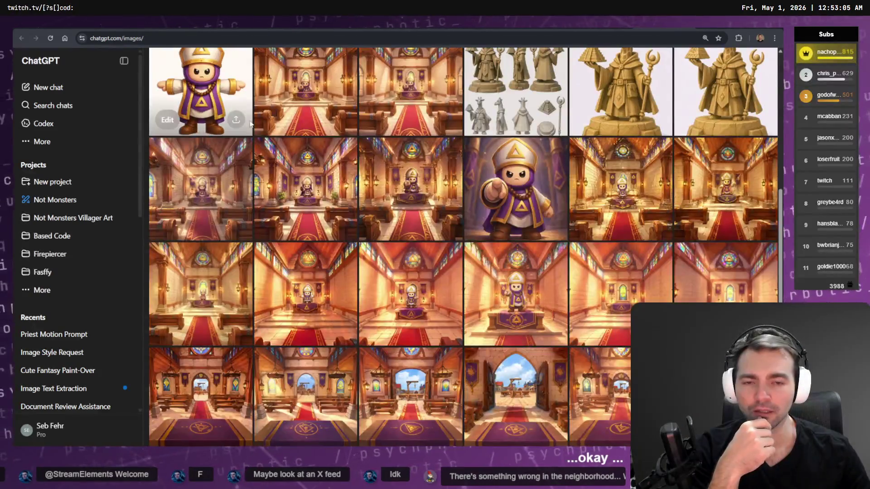
scroll(319, 195, "down", 5)
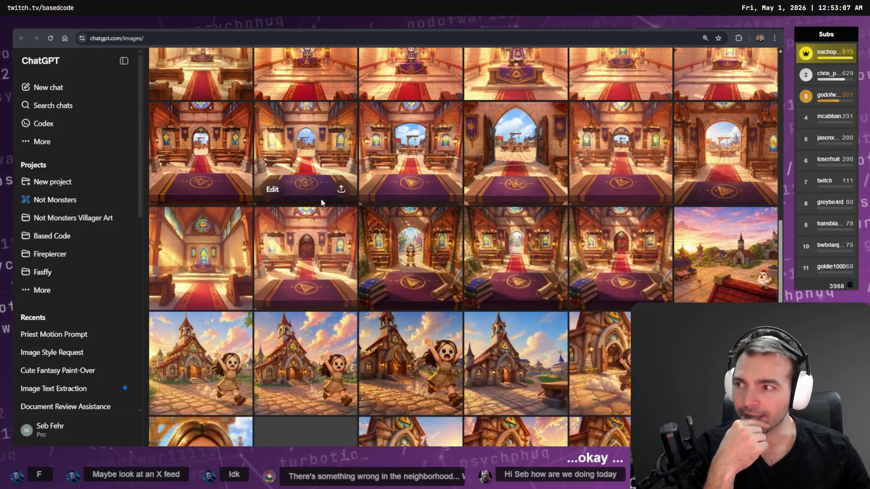
scroll(319, 193, "up", 12)
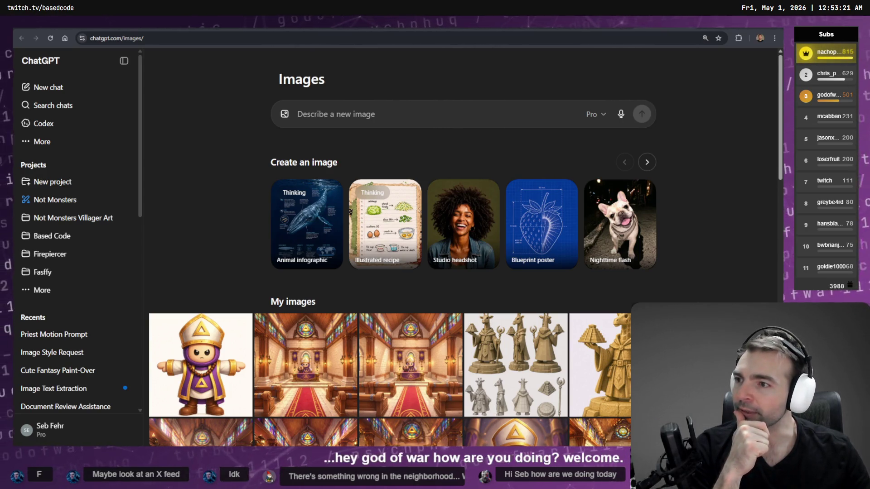
scroll(201, 129, "down", 10)
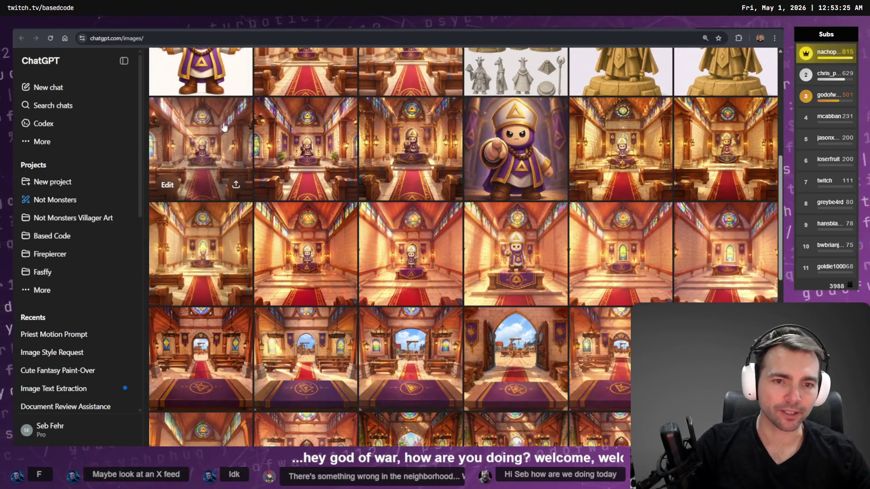
scroll(256, 120, "down", 3)
scroll(256, 120, "down", 5)
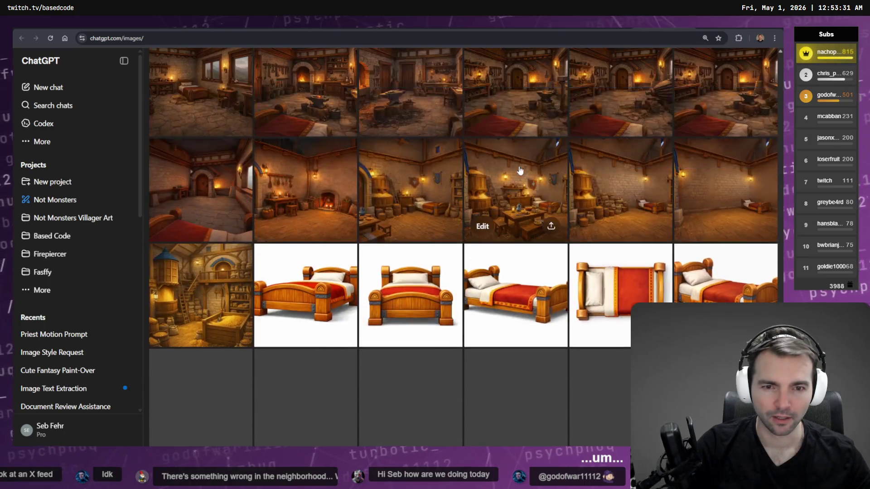
scroll(521, 170, "up", 15)
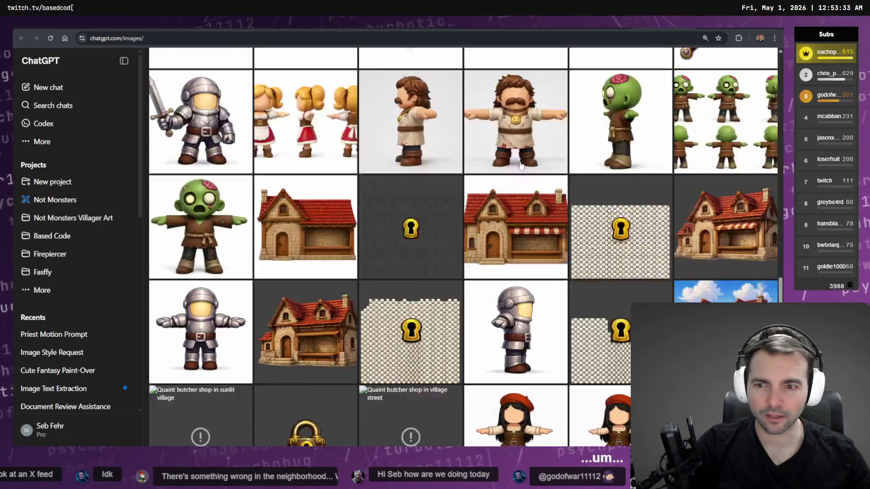
scroll(521, 166, "up", 15)
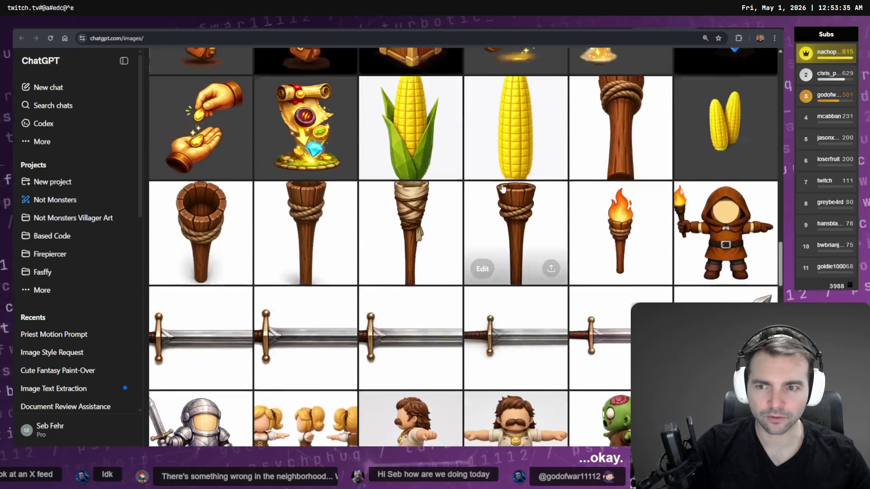
scroll(530, 184, "down", 20)
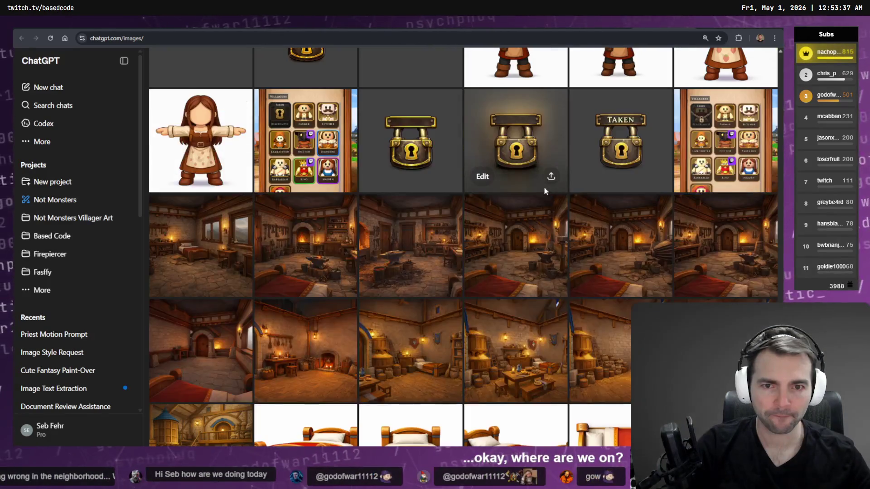
scroll(534, 186, "down", 4)
scroll(525, 183, "up", 9)
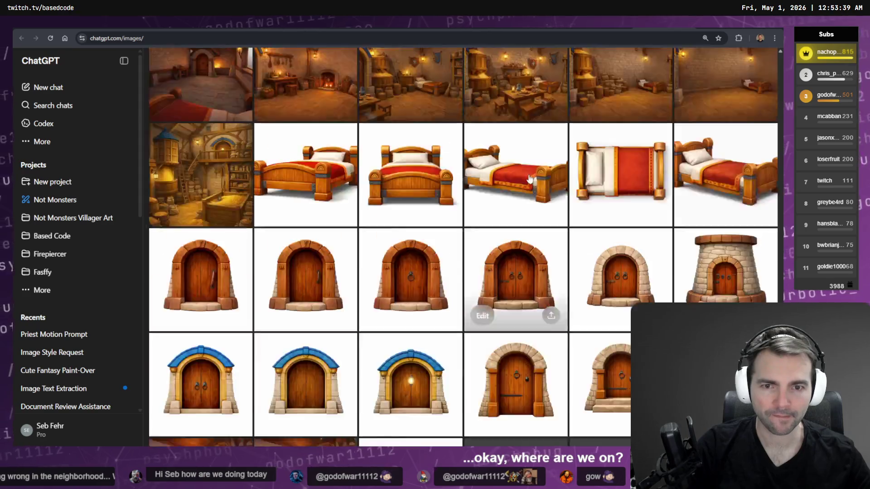
scroll(530, 179, "up", 20)
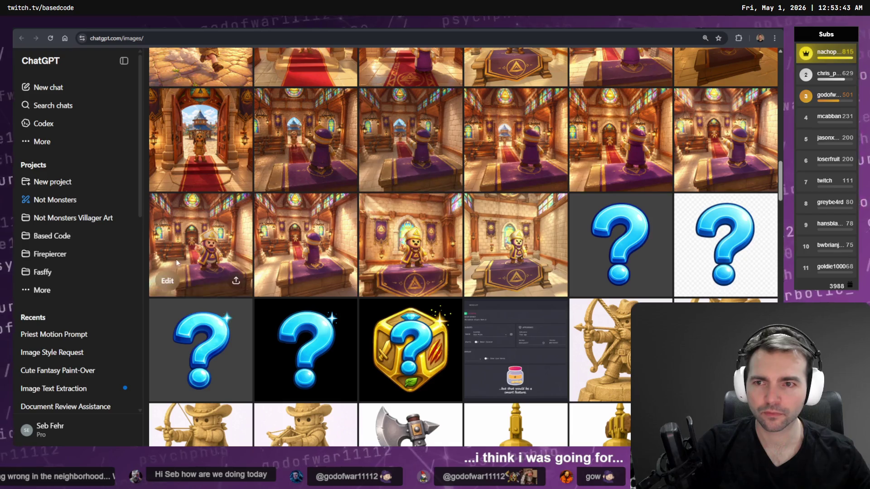
scroll(589, 235, "up", 5)
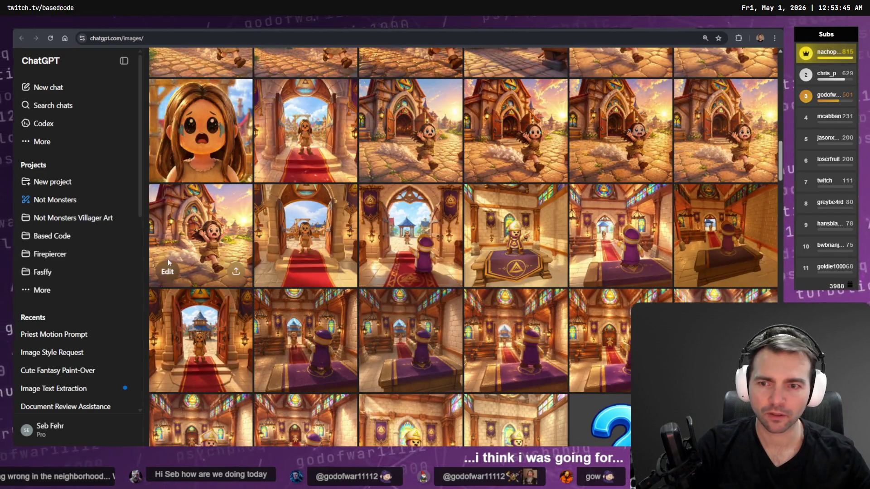
scroll(557, 257, "up", 5)
scroll(557, 257, "up", 10)
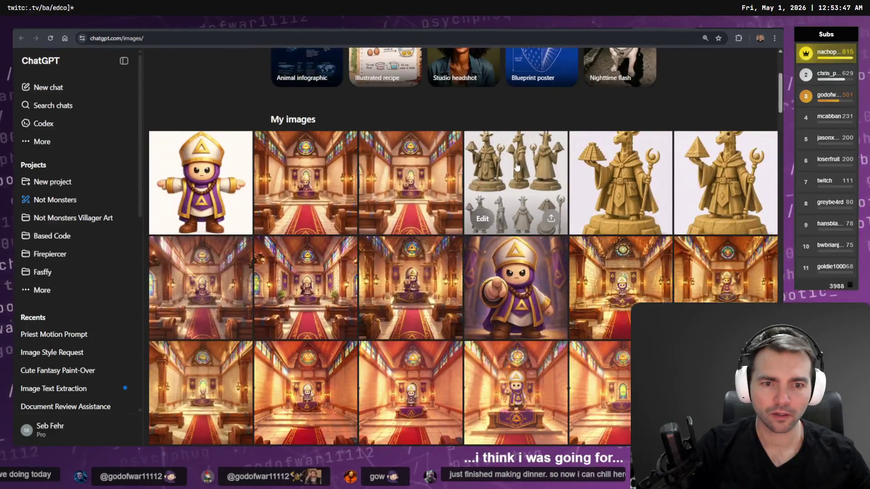
scroll(556, 316, "down", 20)
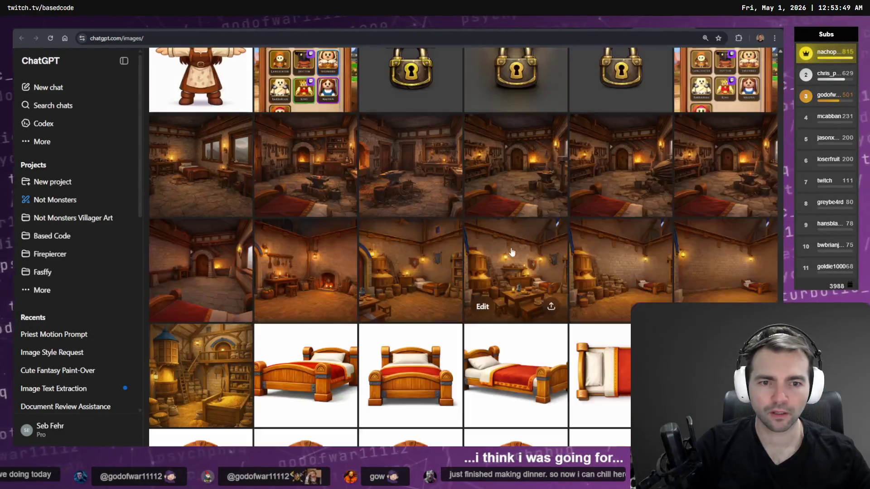
scroll(505, 245, "down", 4)
scroll(491, 256, "up", 7)
scroll(453, 267, "down", 3)
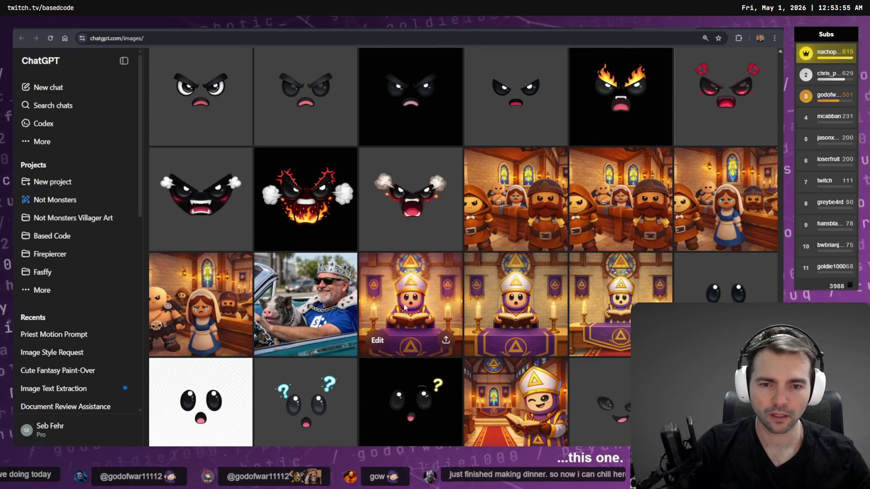
left_click(403, 310)
Step: Use the bishop image's ⋯ menu to choose Open in chat
left_click(766, 62)
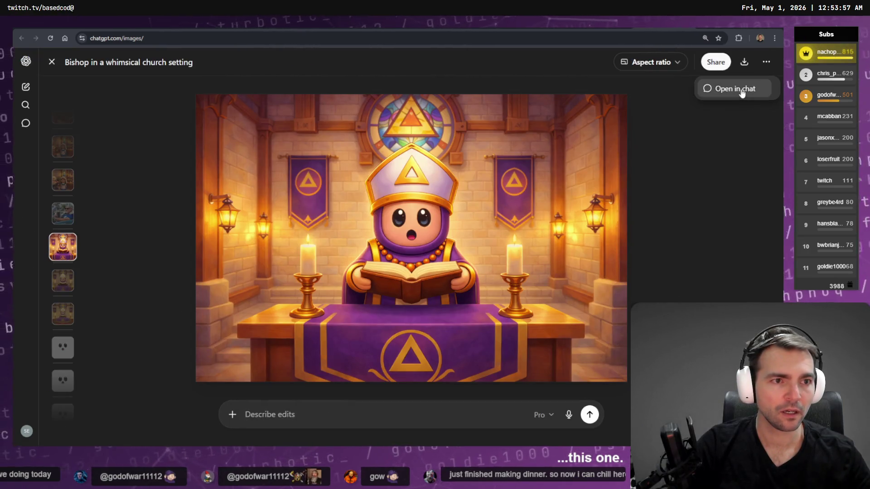
key("Escape")
key("Escape")
left_click(667, 186)
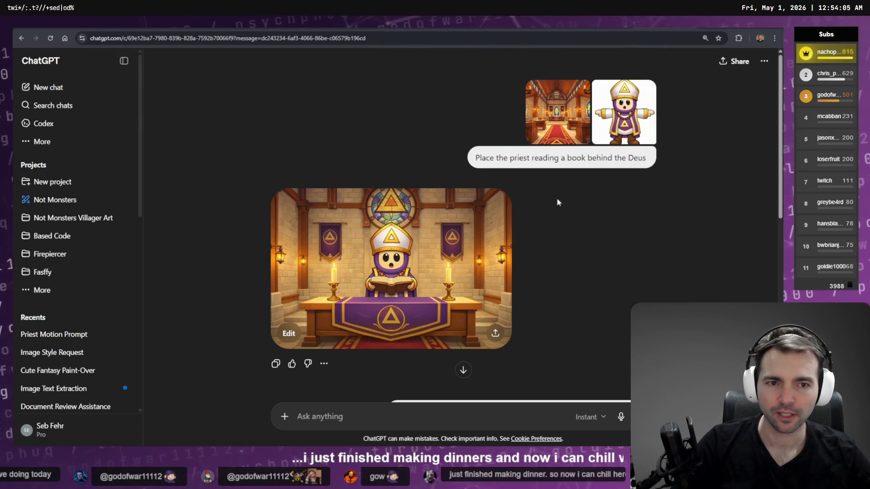
Step: Reread the earlier feedback messages in the bishop image's conversation
scroll(636, 218, "down", 3)
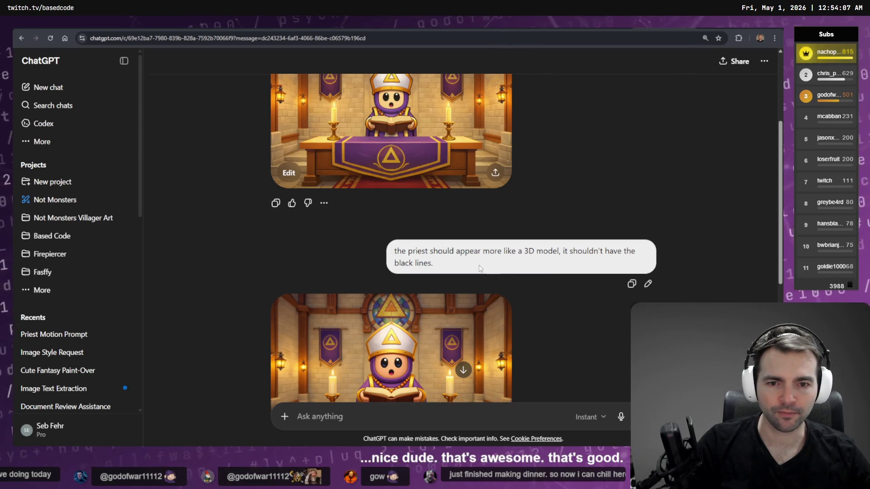
left_click_drag(453, 264, 383, 250)
left_click(453, 265)
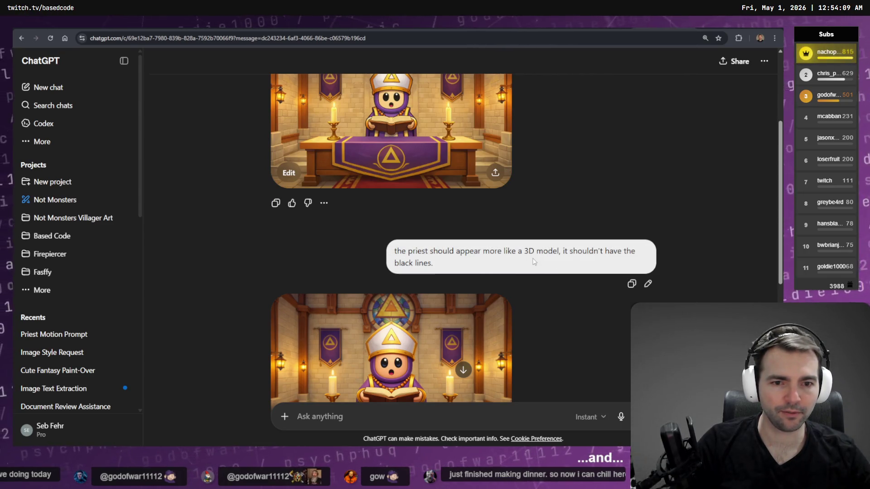
left_click_drag(453, 264, 409, 251)
left_click(479, 252)
scroll(479, 252, "up", 5)
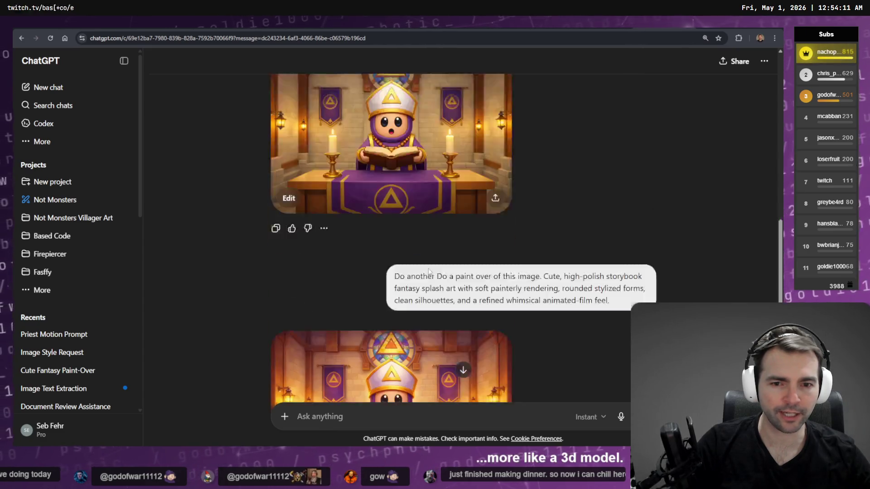
scroll(552, 254, "down", 2)
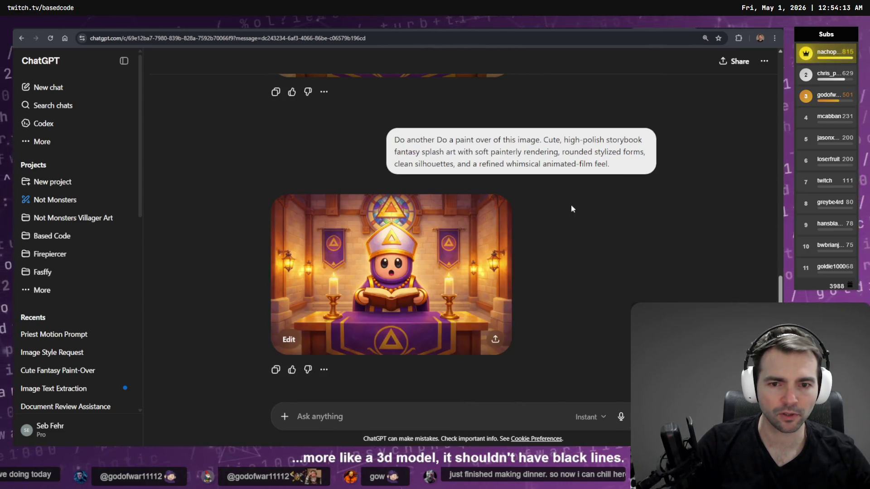
scroll(455, 376, "down", 5)
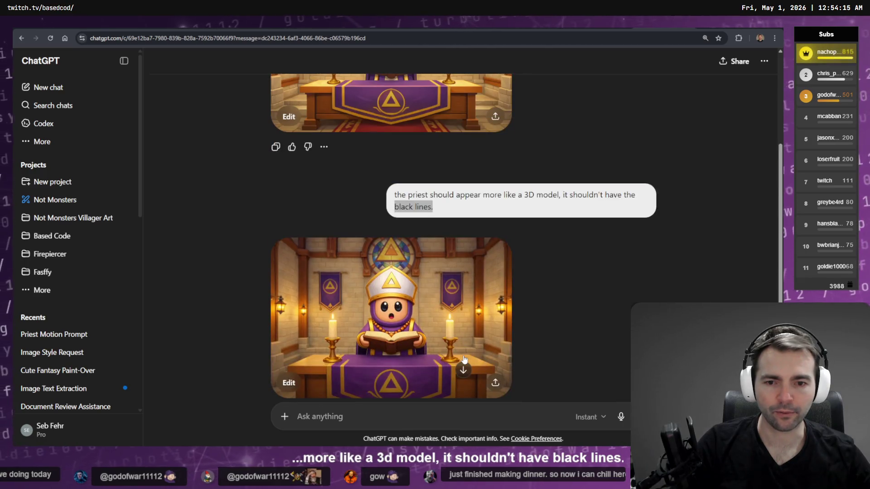
scroll(494, 333, "up", 10)
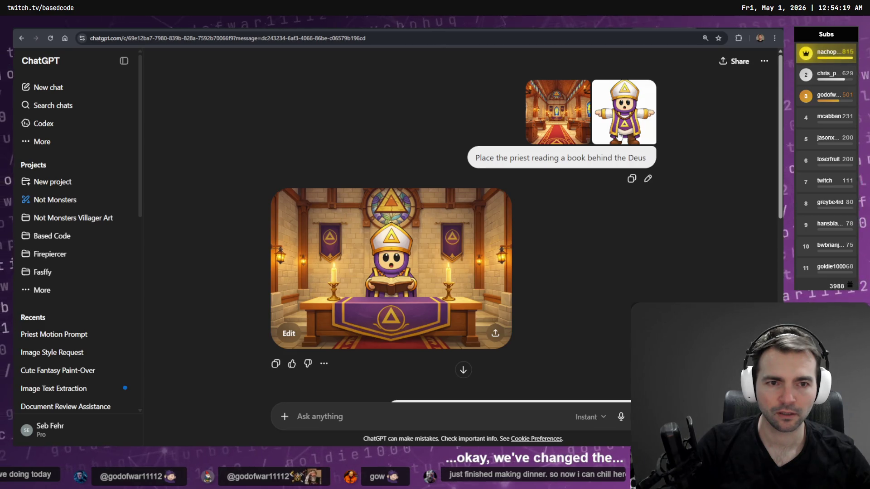
scroll(597, 160, "down", 5)
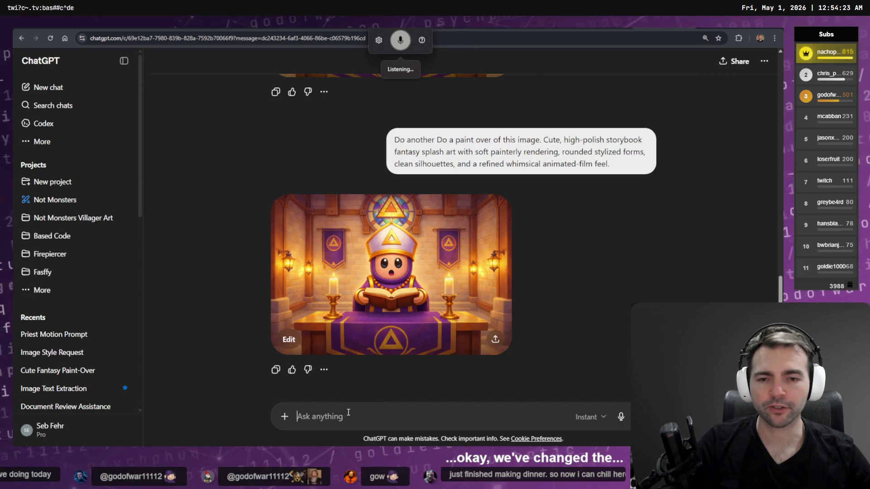
scroll(707, 271, "up", 10)
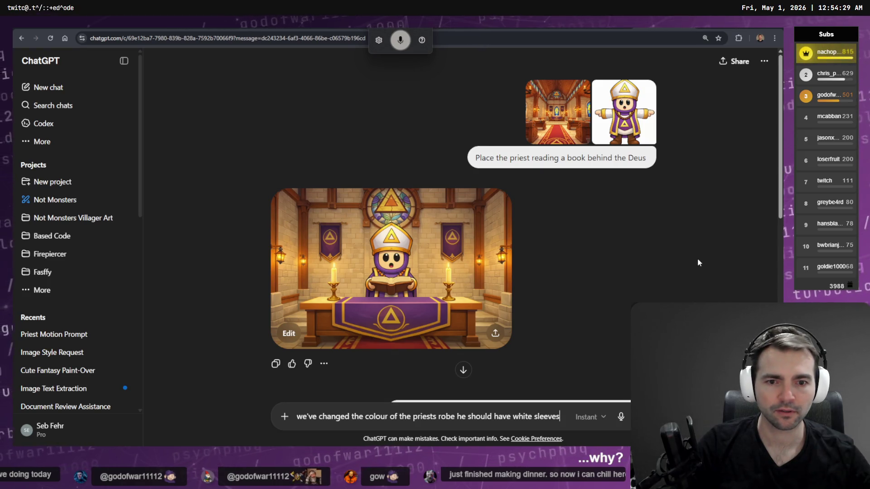
scroll(697, 262, "down", 6)
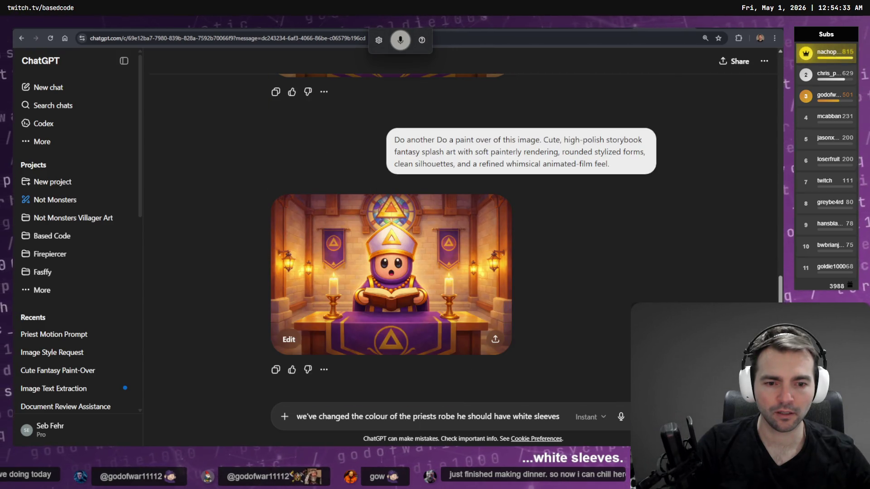
Step: Send the white-sleeves priest request as a Create image prompt using the Pro model
left_click(605, 422)
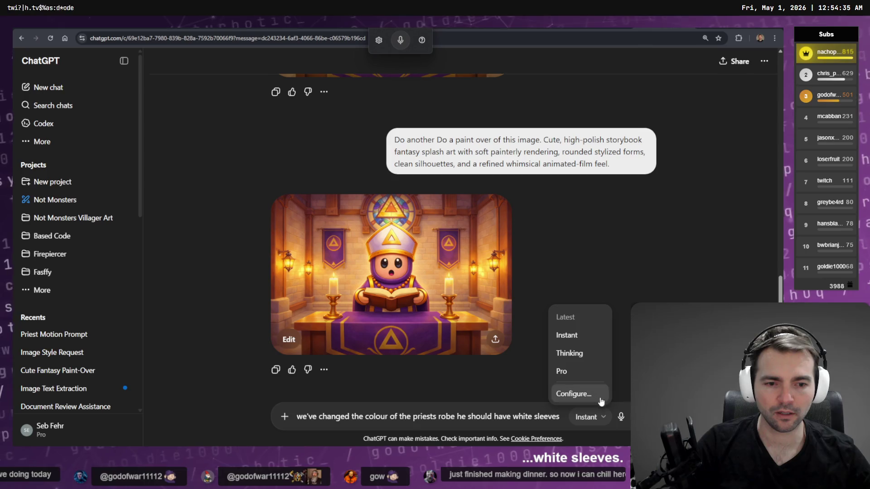
left_click(564, 369)
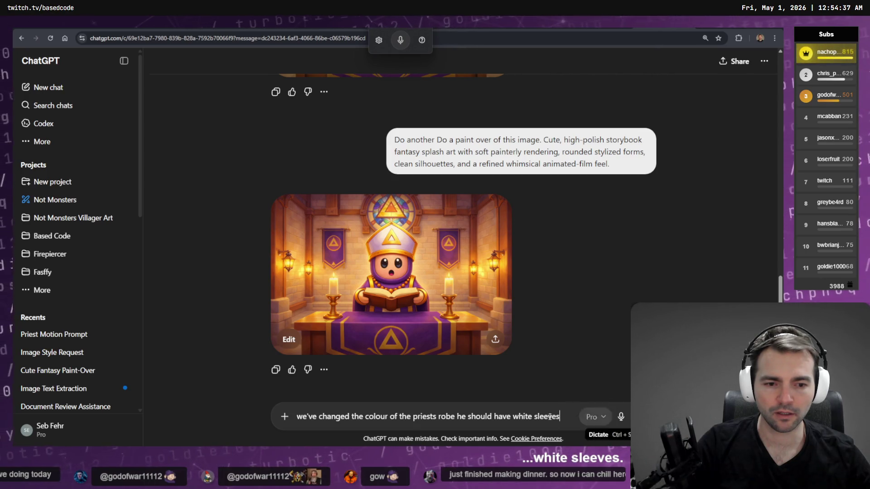
left_click(284, 416)
left_click(301, 339)
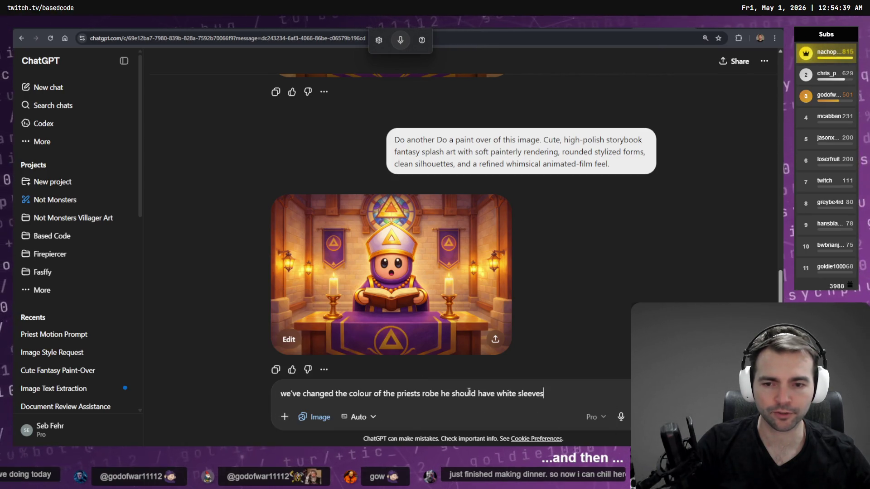
key("Return")
left_click(122, 141)
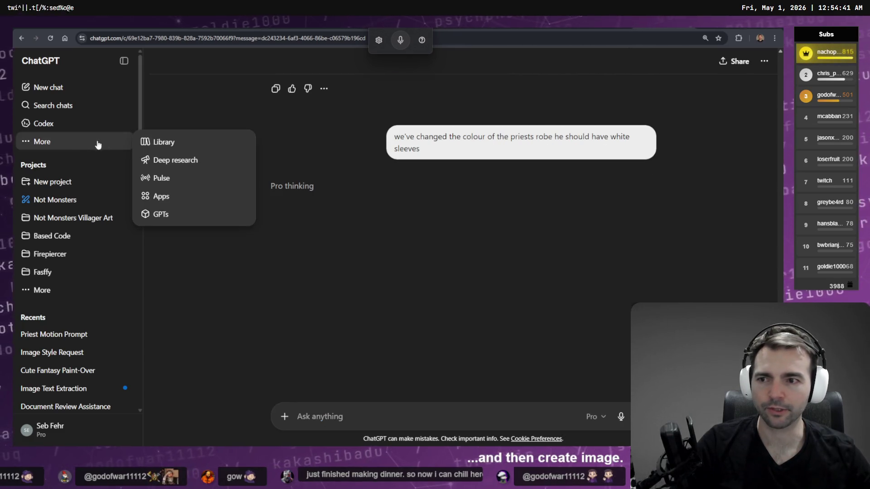
left_click(212, 320)
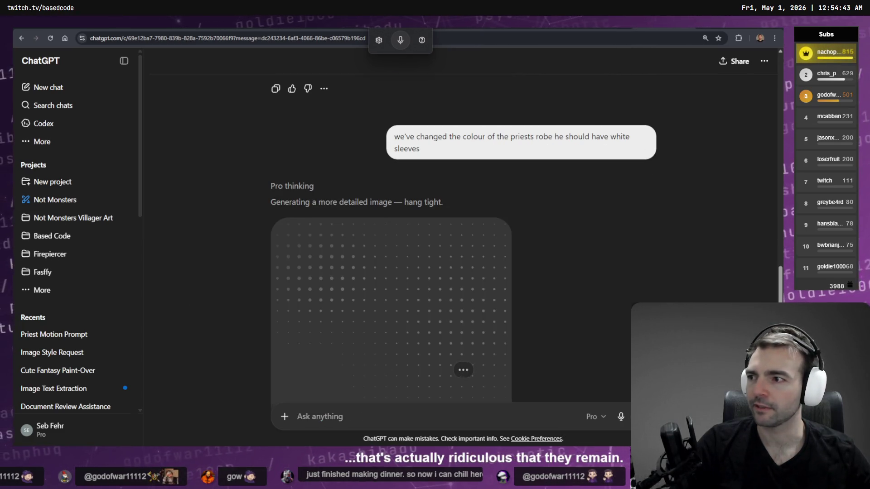
Step: Skim the PiunikaWeb article on ChatGPT's removed Images shortcut, then view the X post about it
key("ctrl+Tab")
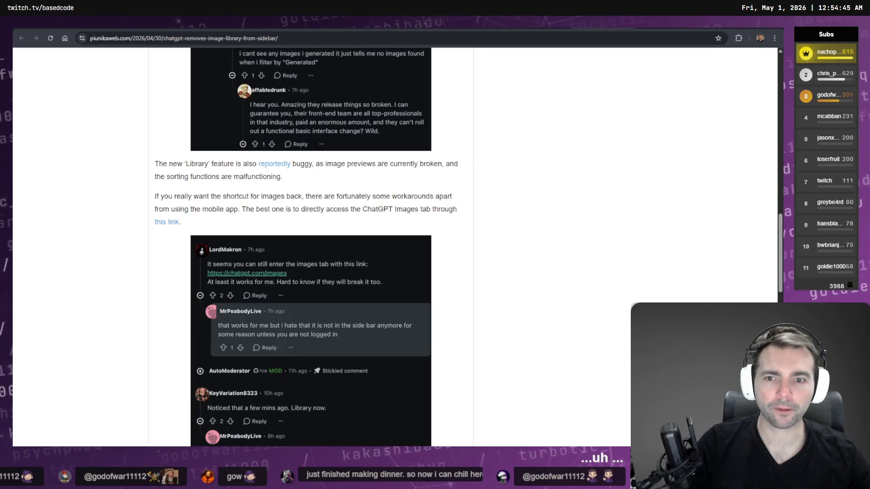
scroll(261, 196, "down", 10)
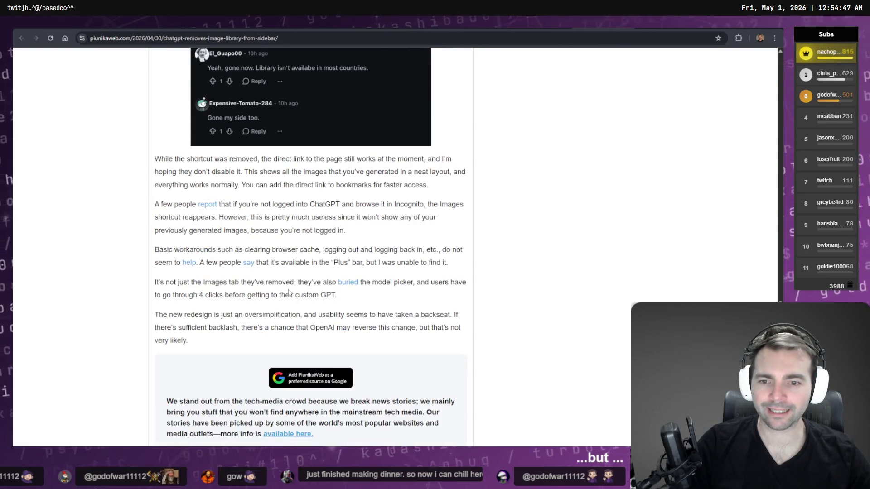
scroll(289, 292, "up", 10)
key("ctrl+shift+Tab")
key("ctrl+shift+Tab")
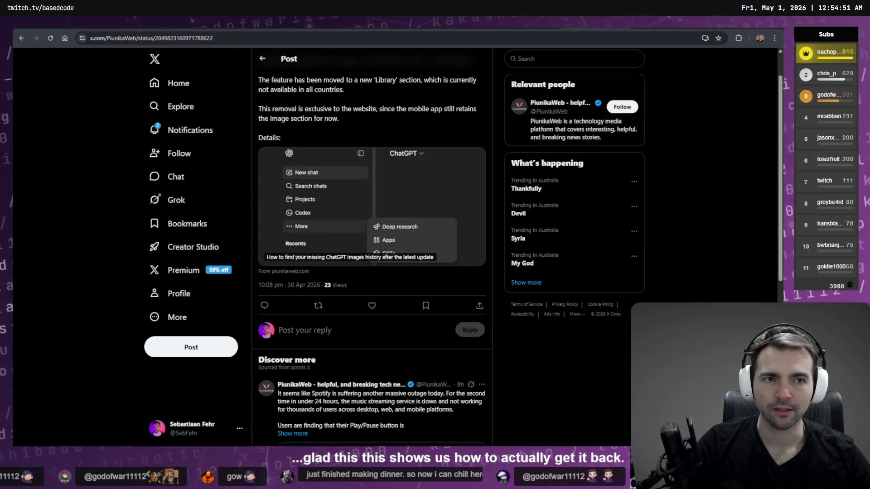
Step: Check the white-sleeves generation in ChatGPT, reread the PiunikaWeb article, and return to ChatGPT
key("ctrl+Tab")
scroll(432, 170, "down", 3)
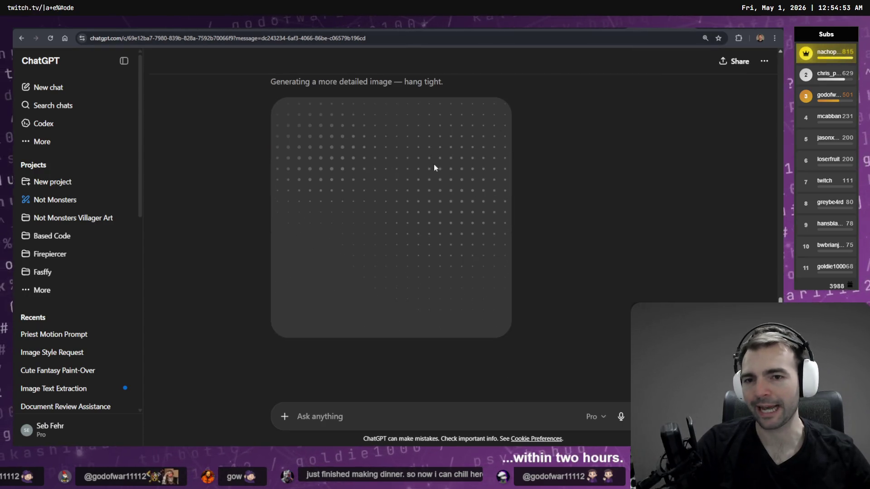
scroll(462, 162, "up", 1)
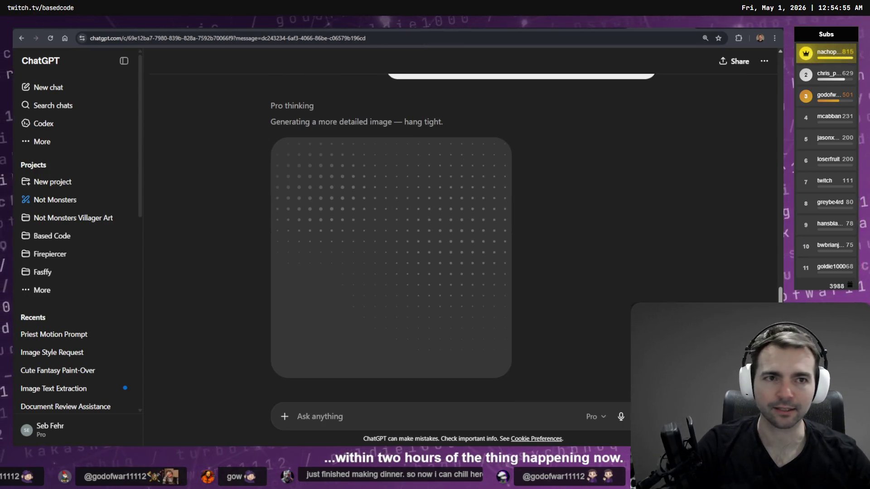
key("ctrl+shift+Tab")
key("ctrl+shift+Tab")
scroll(390, 274, "down", 7)
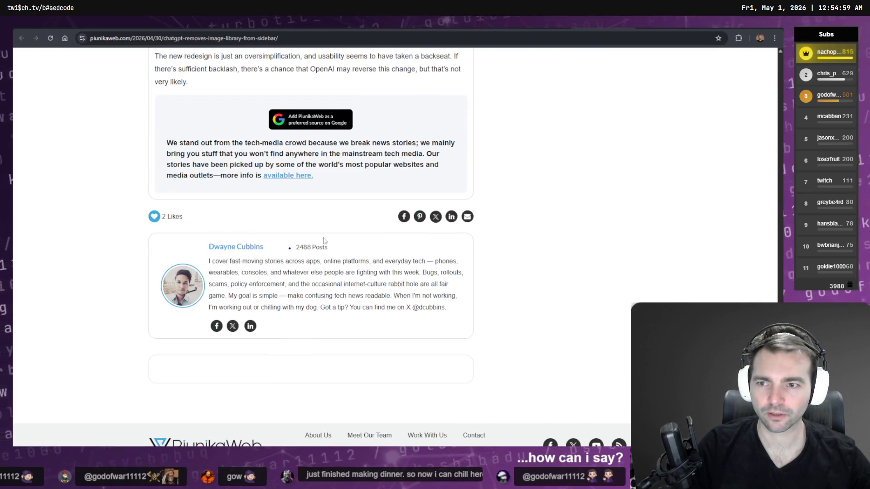
scroll(583, 202, "up", 20)
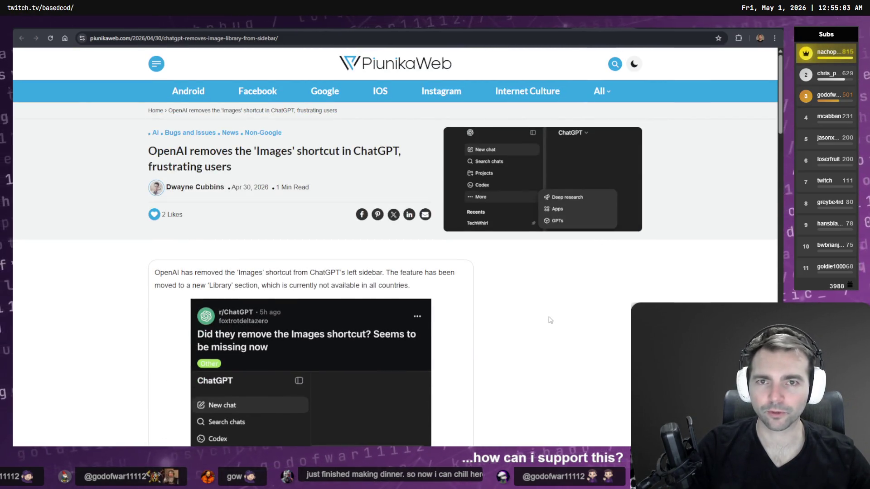
key("ctrl+Tab")
key("ctrl+Tab")
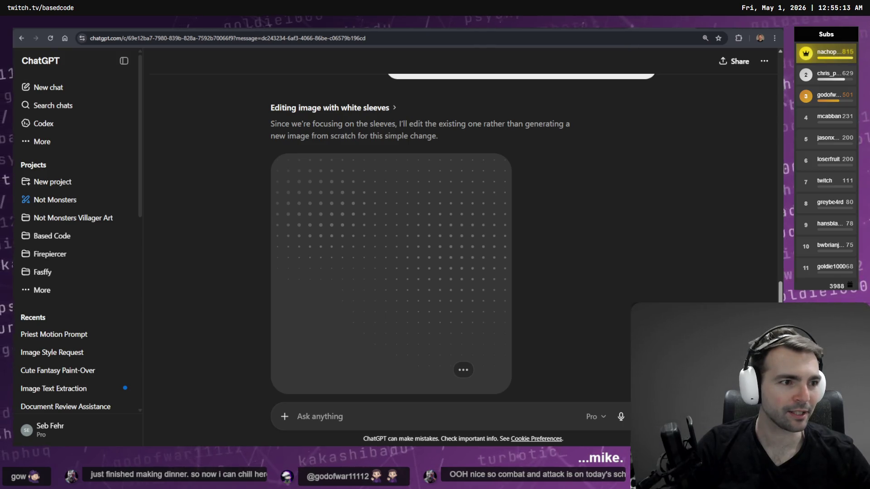
Step: Glance at the generated priest video in Higgsfield, then return to ChatGPT and the Codex terminals
key("ctrl+Tab")
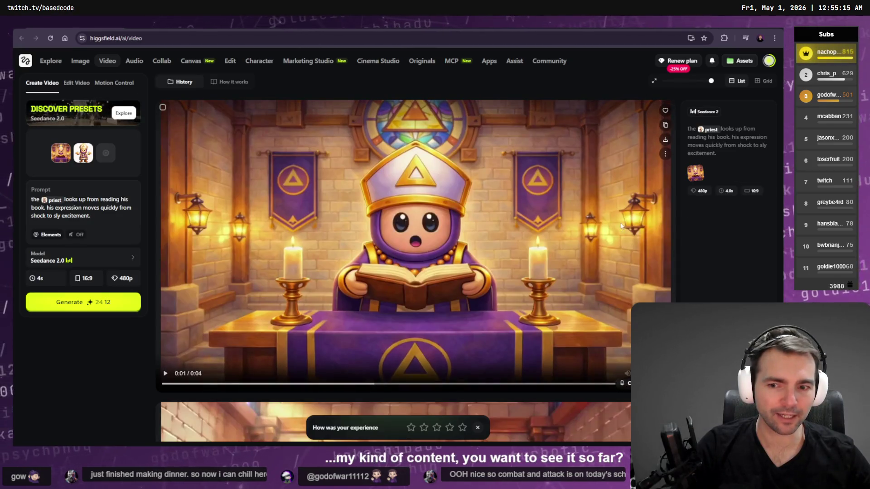
key("ctrl+shift+Tab")
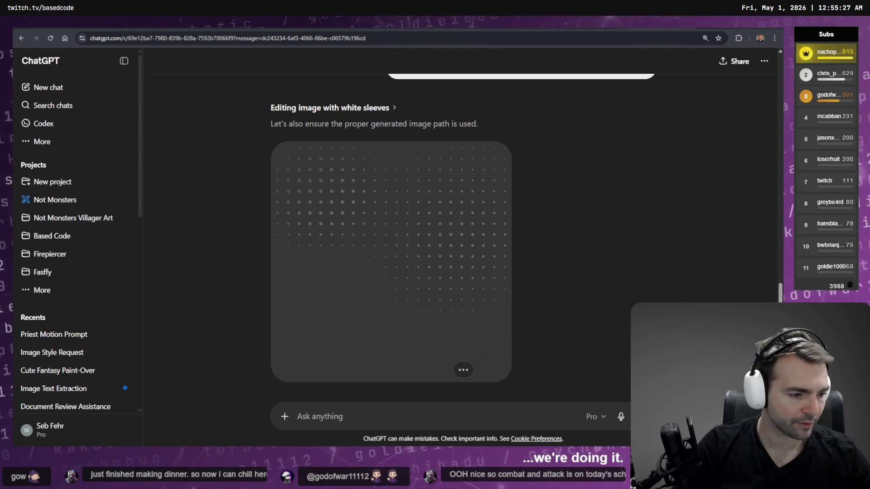
key("alt+Tab")
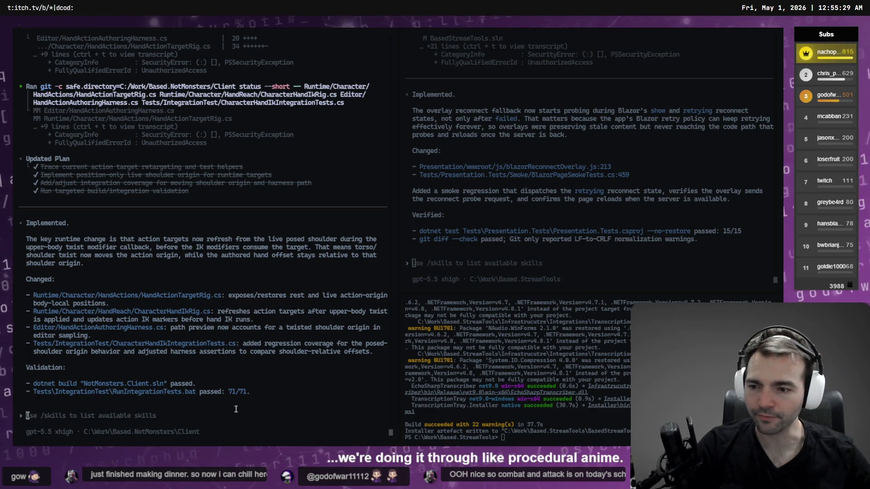
Step: Focus the left Codex terminal to read the shoulder-origin summary (build passing, tests 71/71)
left_click(238, 407)
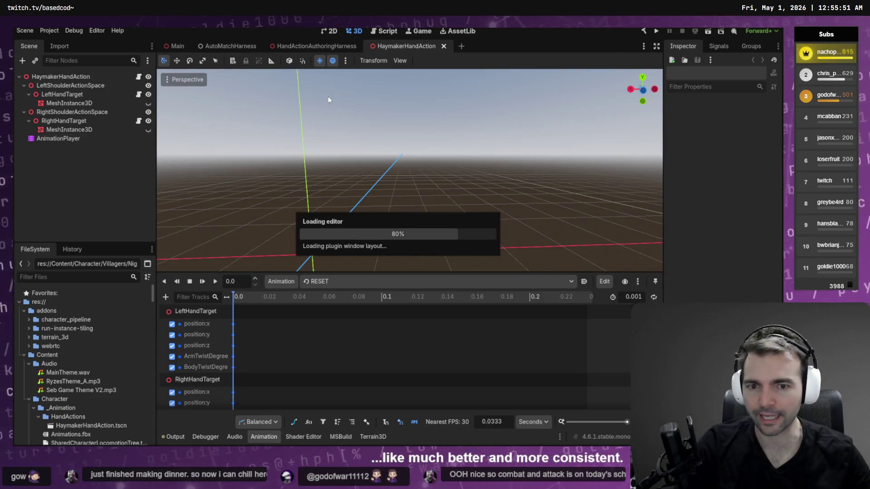
Step: Run the HandActionAuthoringHarness scene with F6 to play punch_haymaker_left on the Blacksmith
left_click(318, 49)
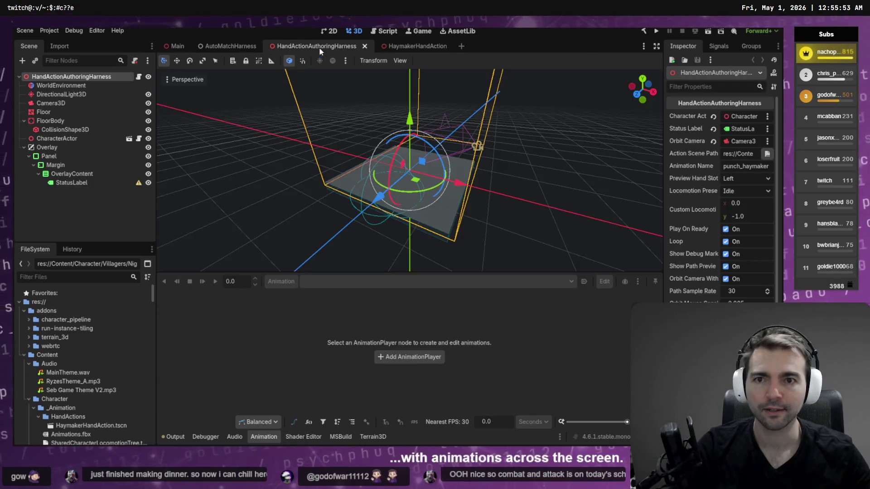
key("F6")
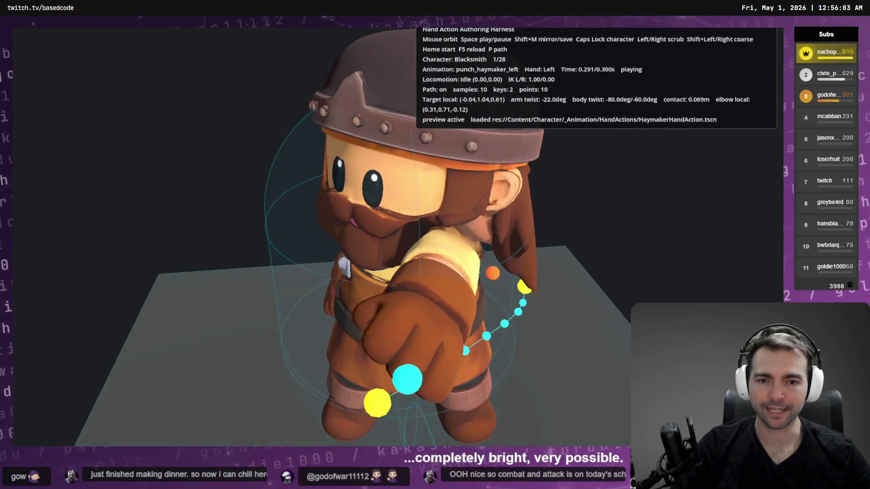
Step: Cycle the haymaker preview through Farmer, Lamplighter, Doctor, Shepherd, Barbarian and King, orbiting to look down
key("Caps_Lock")
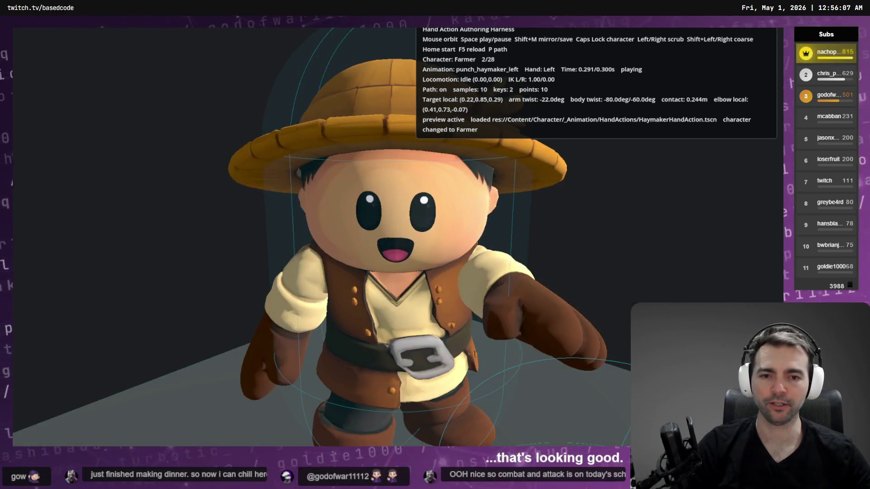
key("Caps_Lock")
key("Caps_Lock")
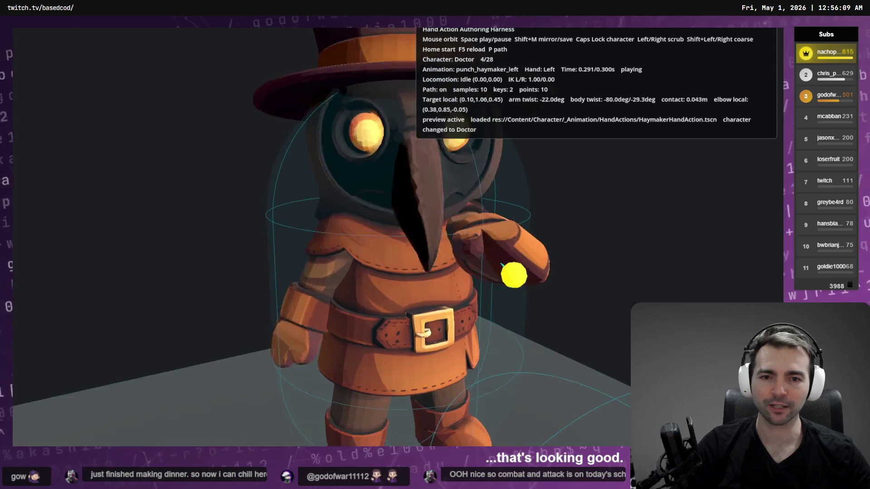
key("Caps_Lock")
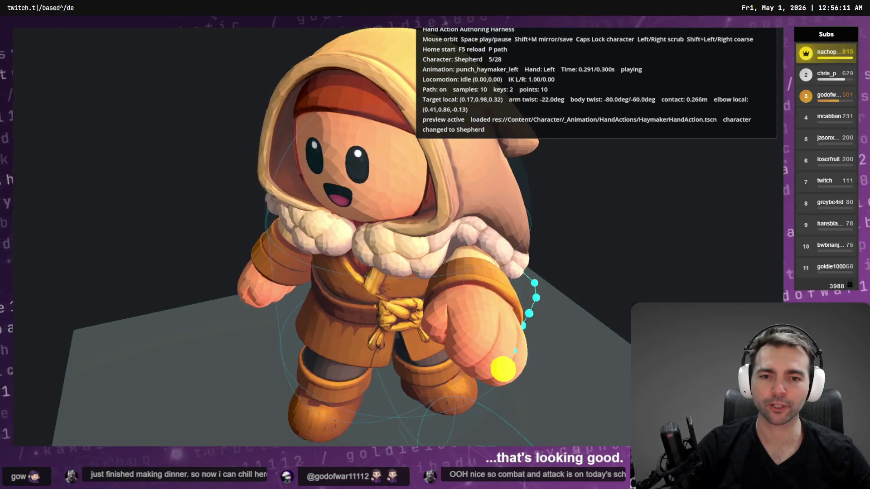
key("Caps_Lock")
mouse_move(318, 226)
left_mouse_down()
mouse_move(317, 340)
mouse_move(317, 210)
left_mouse_up()
key("Caps_Lock")
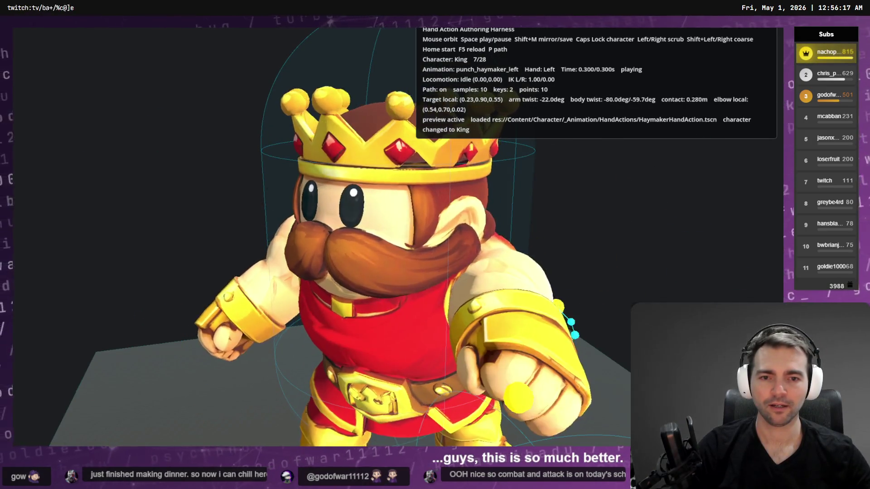
key("Caps_Lock")
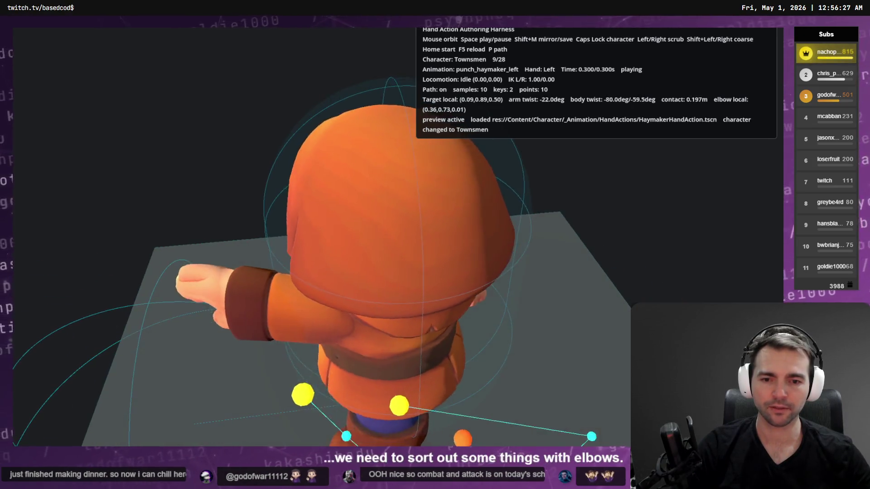
Step: Continue cycling through Witch, Mummy, Cyclops, Vampire, Newlyweds, Worm, Yeti and Alice to Poultergeist
key("Caps_Lock")
key("Caps_Lock")
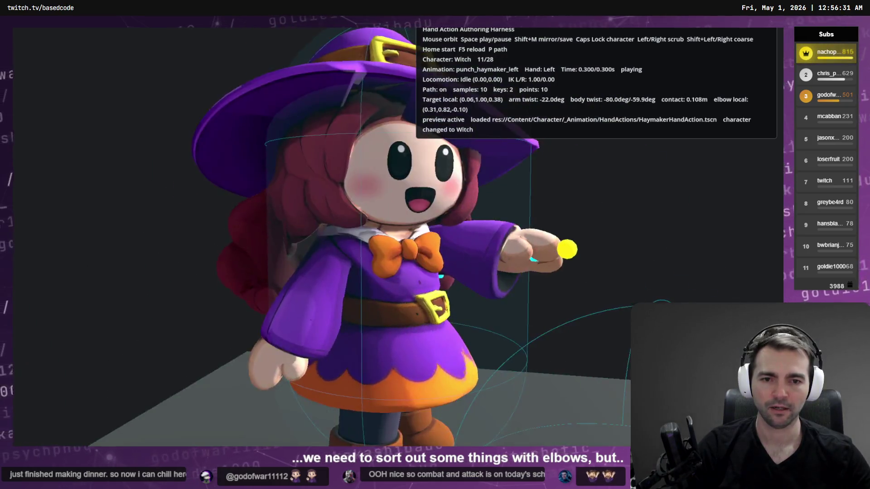
key("Caps_Lock")
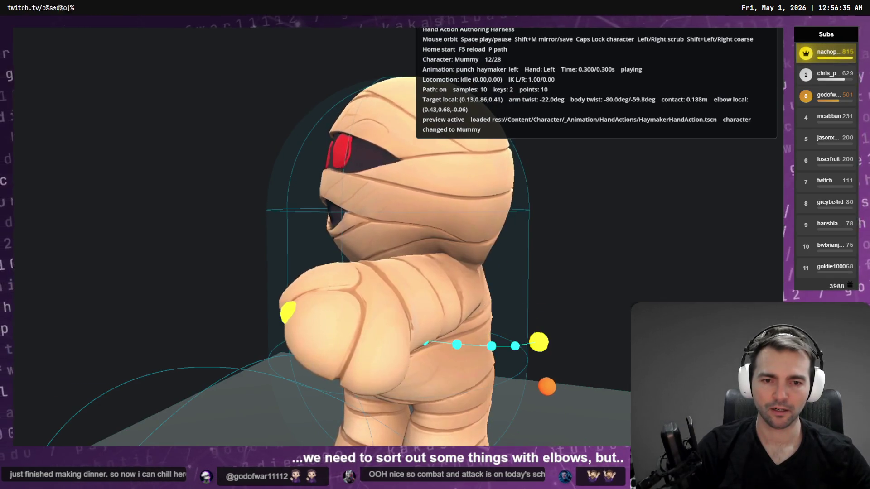
key("Caps_Lock")
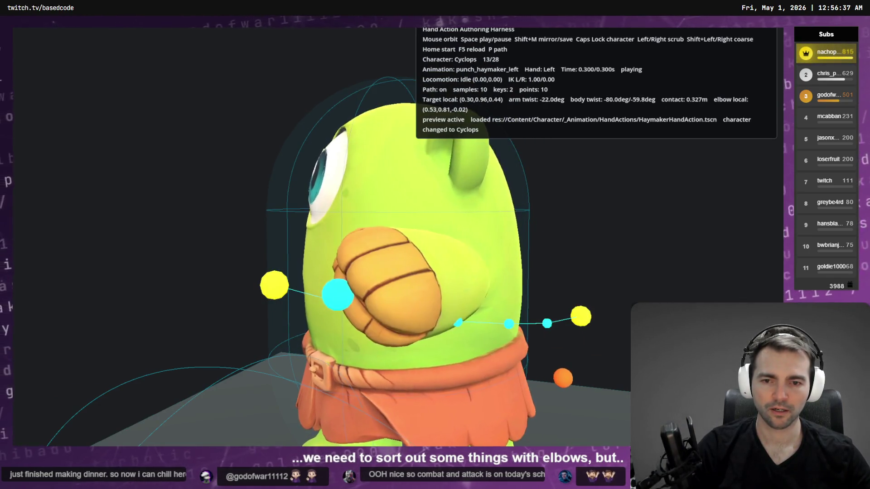
key("Caps_Lock")
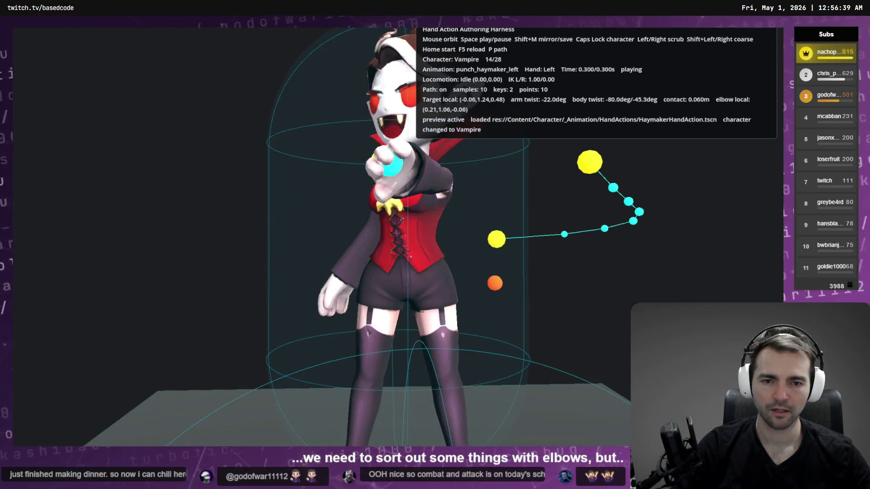
key("Caps_Lock")
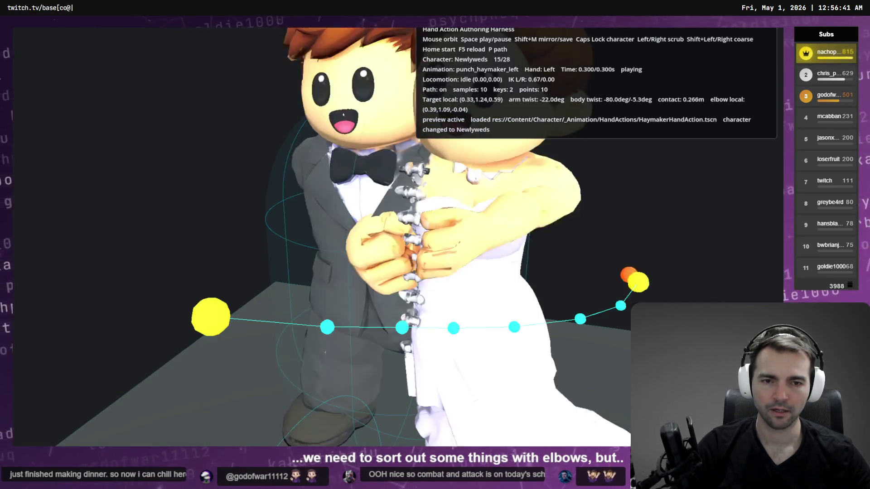
key("Caps_Lock")
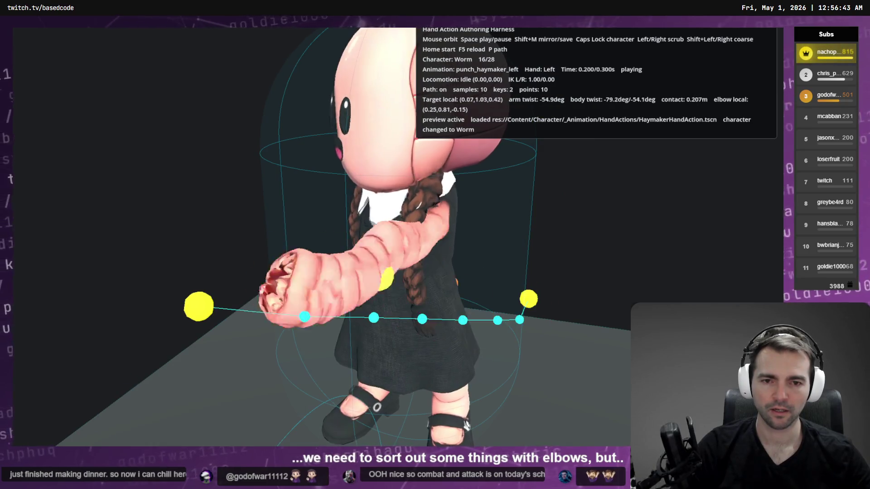
key("Caps_Lock")
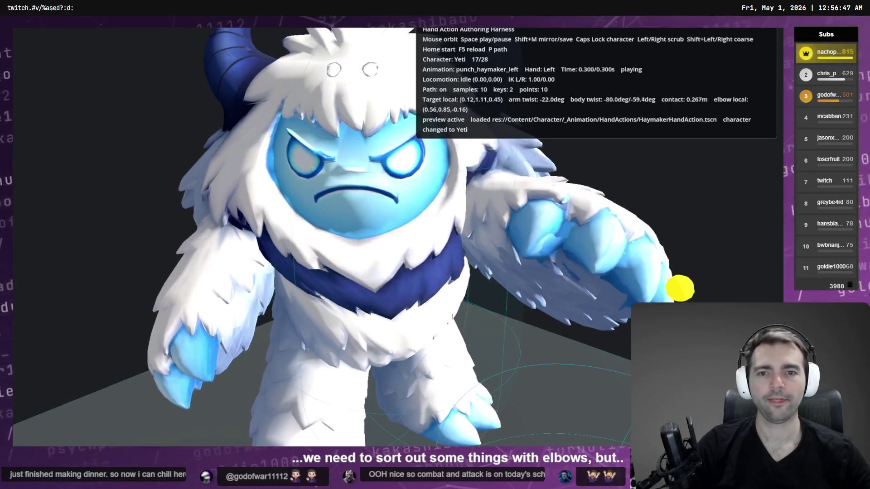
key("Caps_Lock")
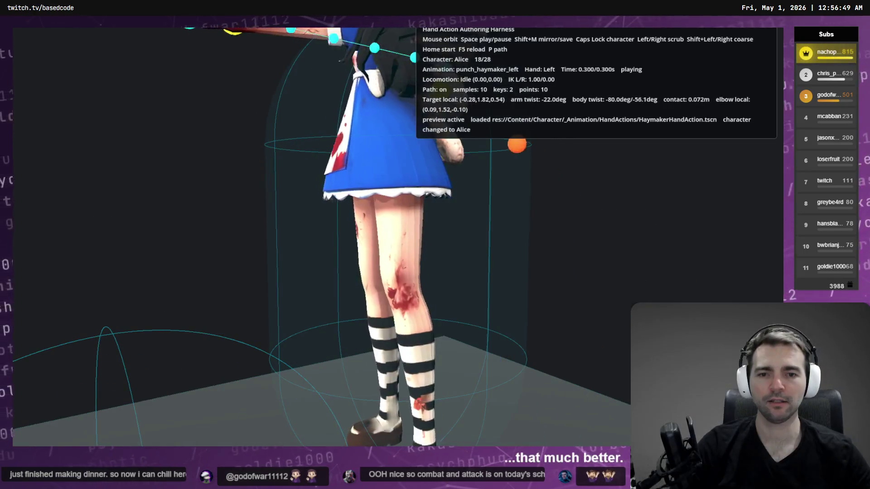
key("Caps_Lock")
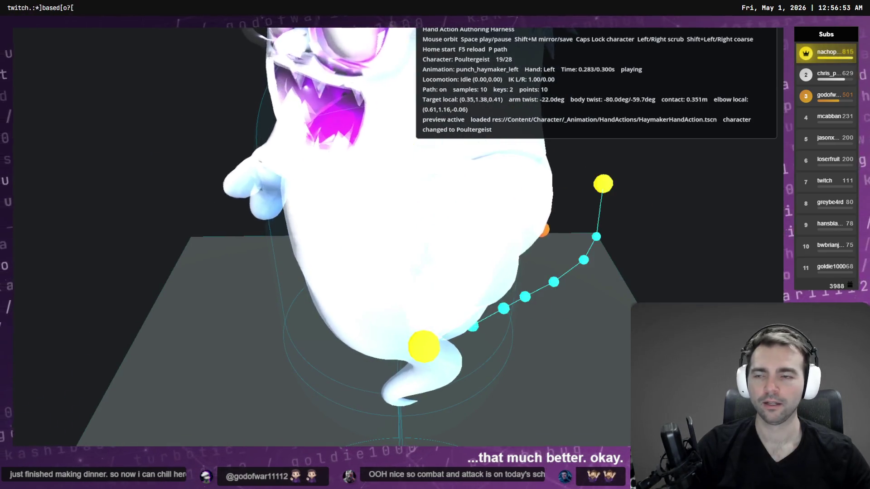
Step: Preview the haymaker on Skeleton, Vagabond, Priest and Artist, then stop the harness with F8
key("Caps_Lock")
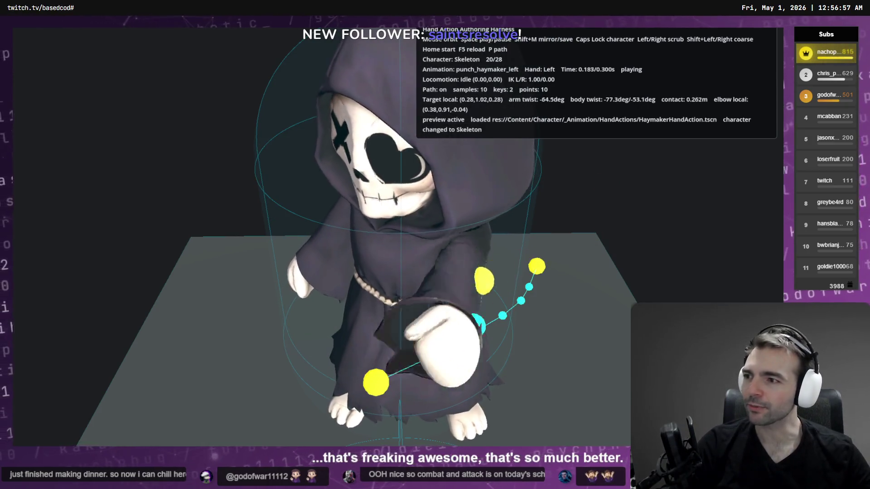
key("Caps_Lock")
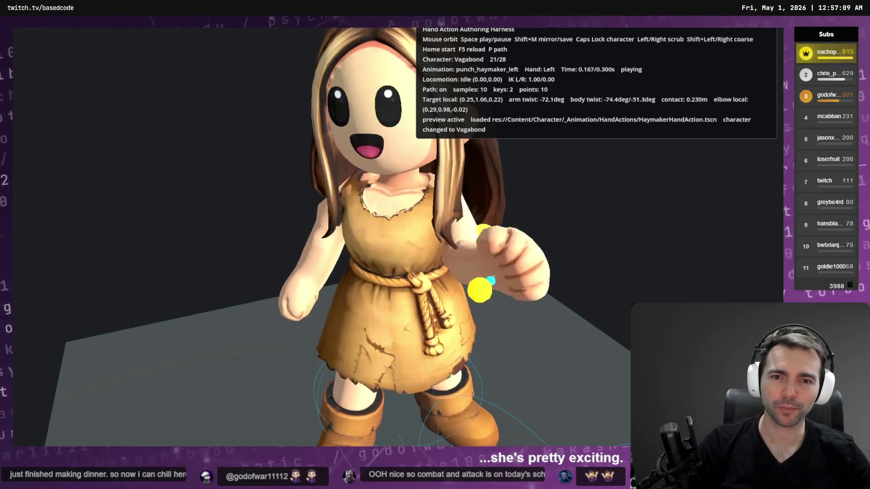
key("Caps_Lock")
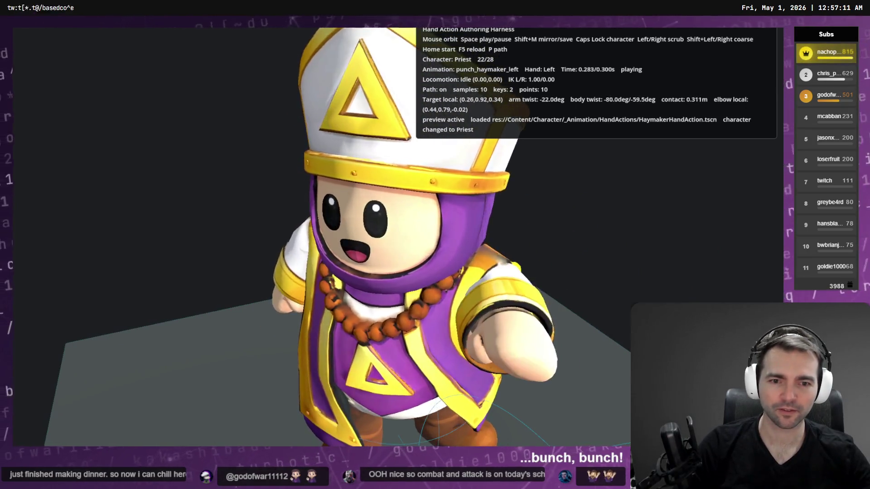
key("Caps_Lock")
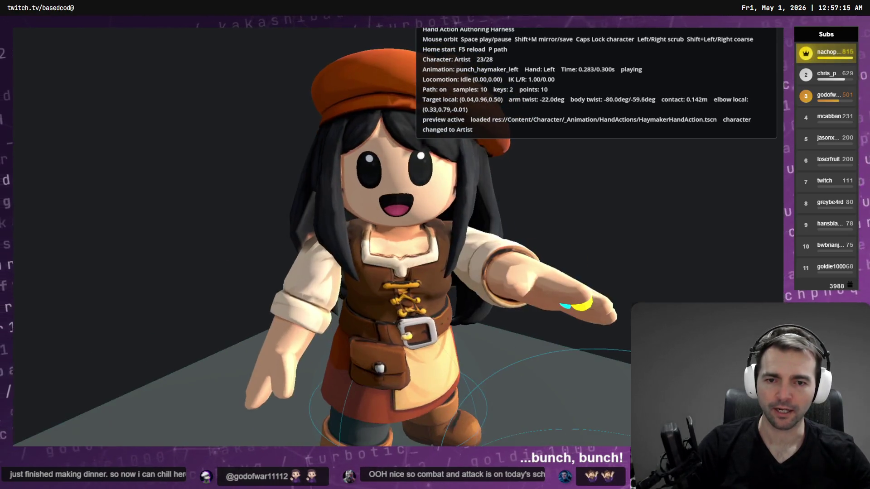
key("F8")
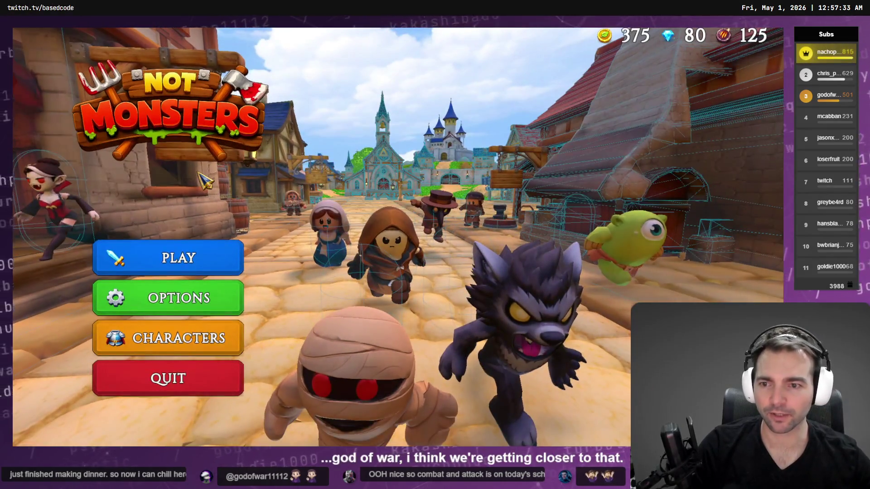
Step: Matchmake an online game as Townsmen with a Random monster, loading into the Chapel map
left_click(172, 257)
left_click(353, 190)
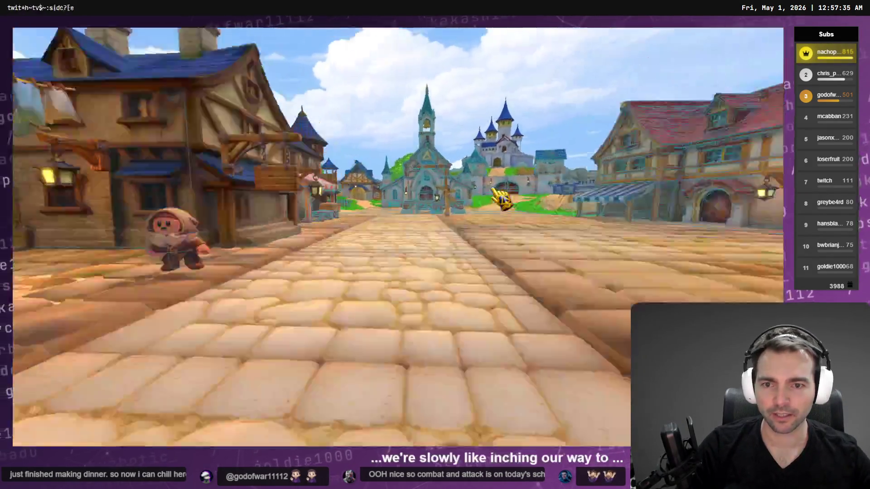
left_click(295, 201)
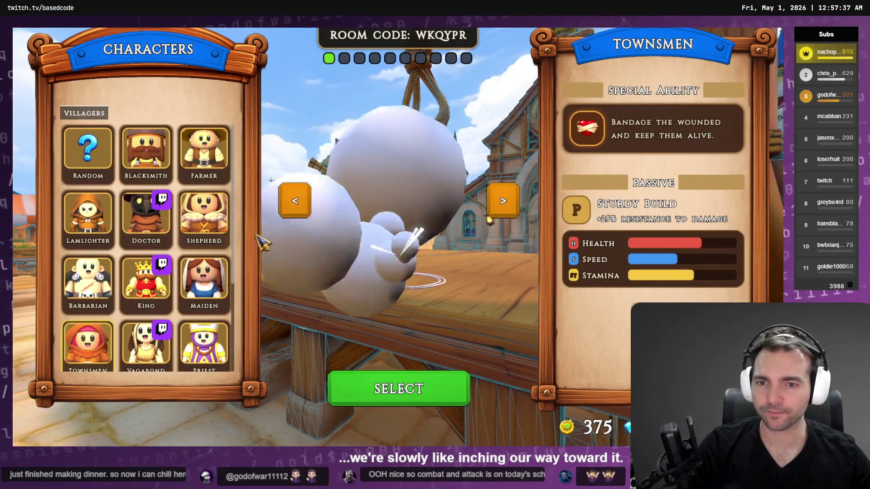
left_click(422, 388)
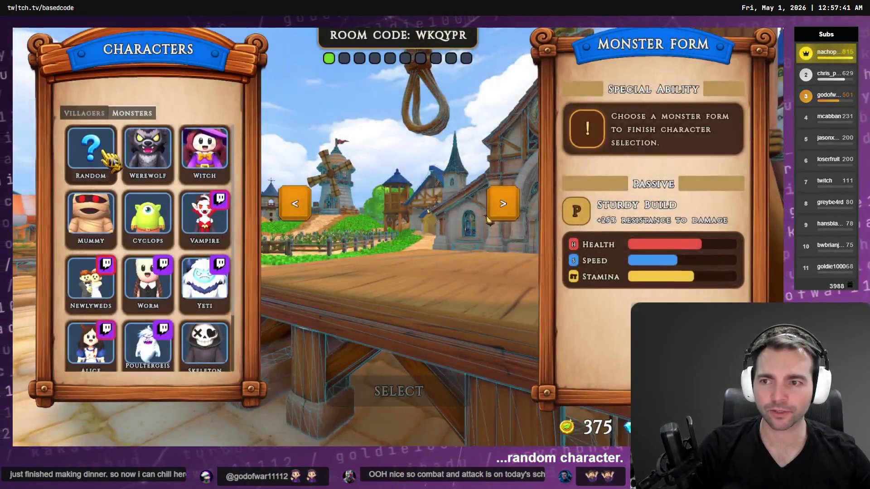
left_click(99, 154)
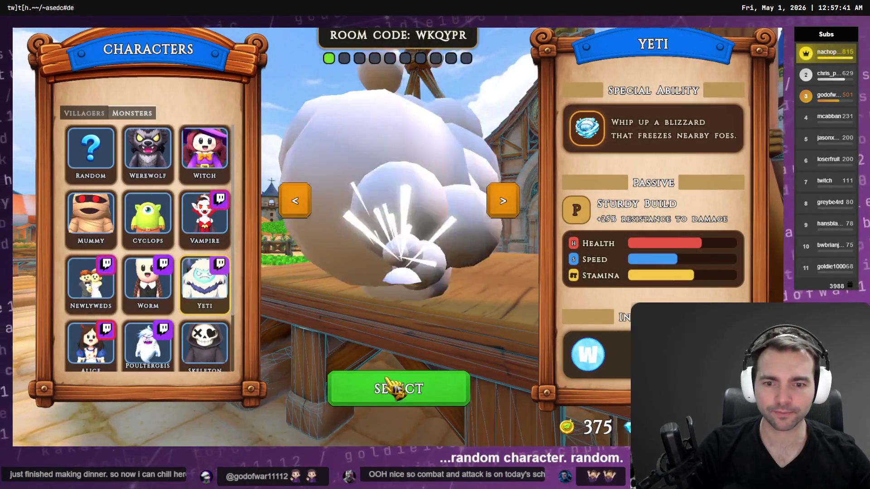
left_click(398, 385)
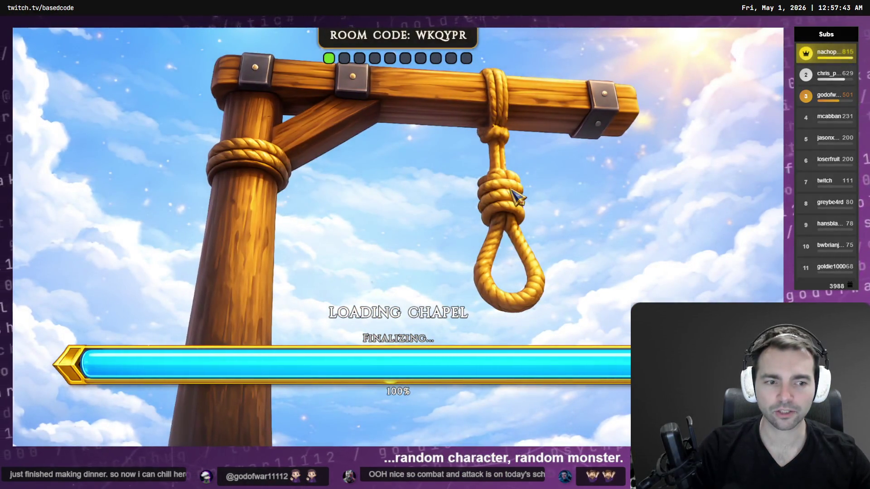